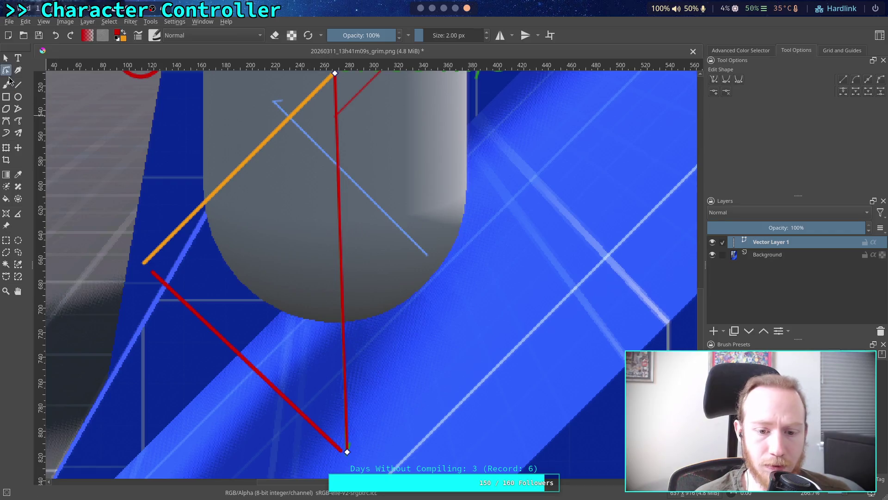
Drag the red annotation line's bottom node to the right to reshape it
{"action": "mouse_move", "coordinate": [348, 452]}
{"action": "left_mouse_down"}
{"action": "mouse_move", "coordinate": [362, 430]}
{"action": "mouse_move", "coordinate": [353, 407]}
{"action": "mouse_move", "coordinate": [381, 444]}
{"action": "mouse_move", "coordinate": [347, 387]}
{"action": "mouse_move", "coordinate": [367, 343]}
{"action": "mouse_move", "coordinate": [351, 319]}
{"action": "mouse_move", "coordinate": [348, 74]}
{"action": "left_mouse_up"}
{"action": "key", "text": "Tab"}
{"action": "key", "text": "Tab"}
{"action": "scroll", "coordinate": [370, 162], "scroll_direction": "up", "scroll_amount": 5}
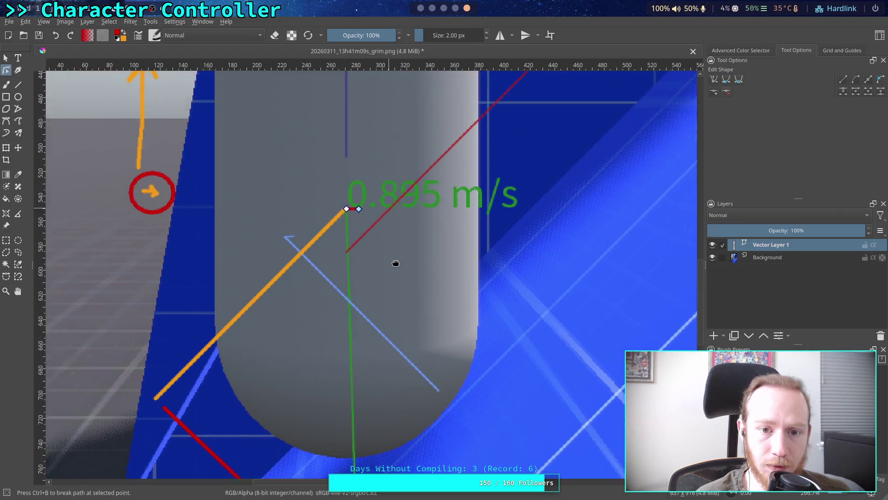
Switch to Select Shapes, select the Background layer and zoom out
{"action": "left_click", "coordinate": [10, 59]}
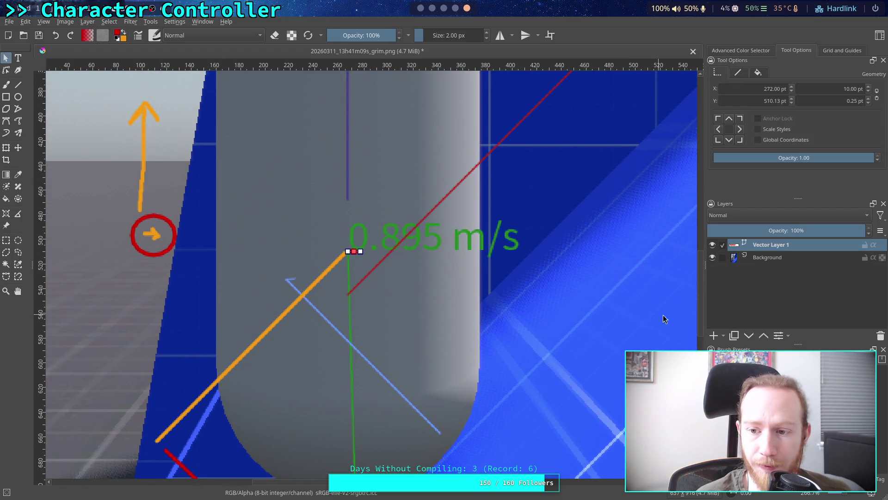
{"action": "left_click", "coordinate": [768, 258]}
{"action": "key", "text": "minus"}
{"action": "key", "text": "minus"}
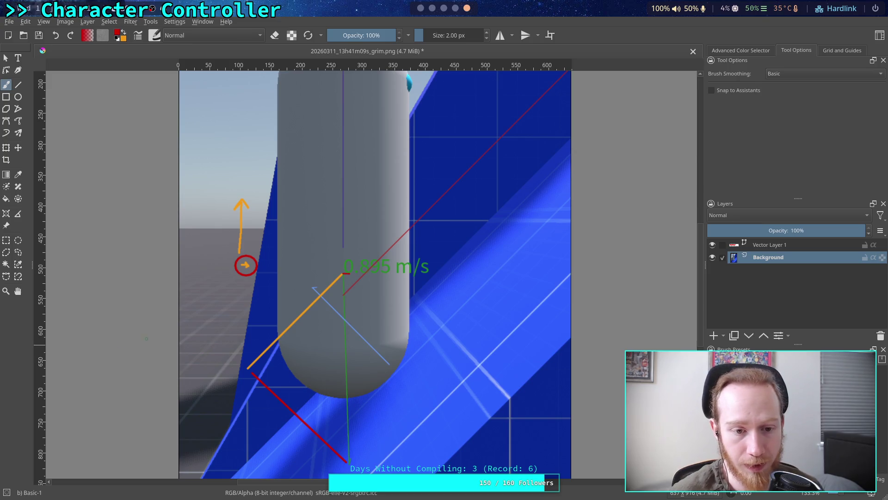
Undo to remove the vector annotation layer
{"action": "key", "text": "shift+Delete"}
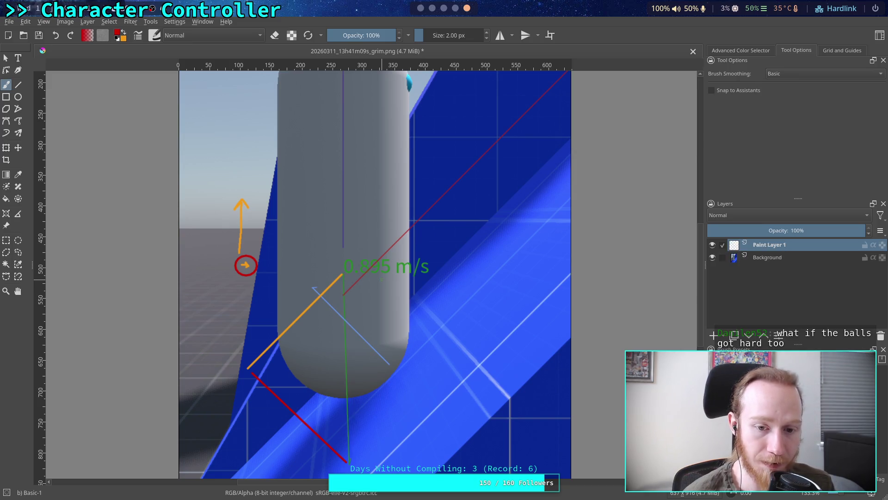
Undo the orange and red annotation strokes, then add an empty Vector Layer 1
{"action": "key", "text": "ctrl+z"}
{"action": "key", "text": "ctrl+z"}
{"action": "key", "text": "ctrl+z"}
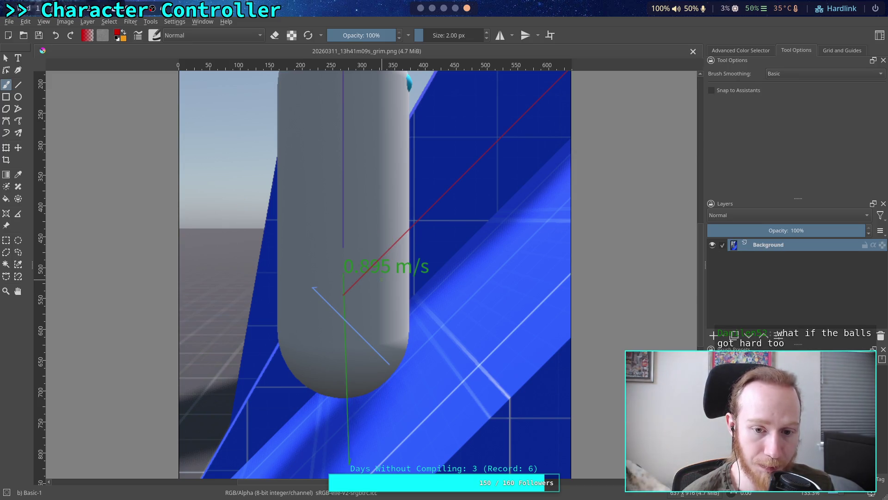
{"action": "key", "text": "ctrl+z"}
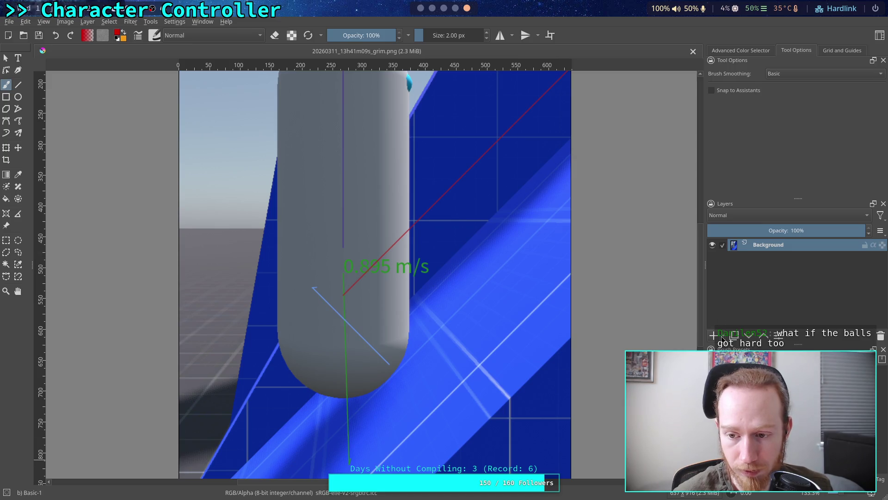
{"action": "key", "text": "shift+Insert"}
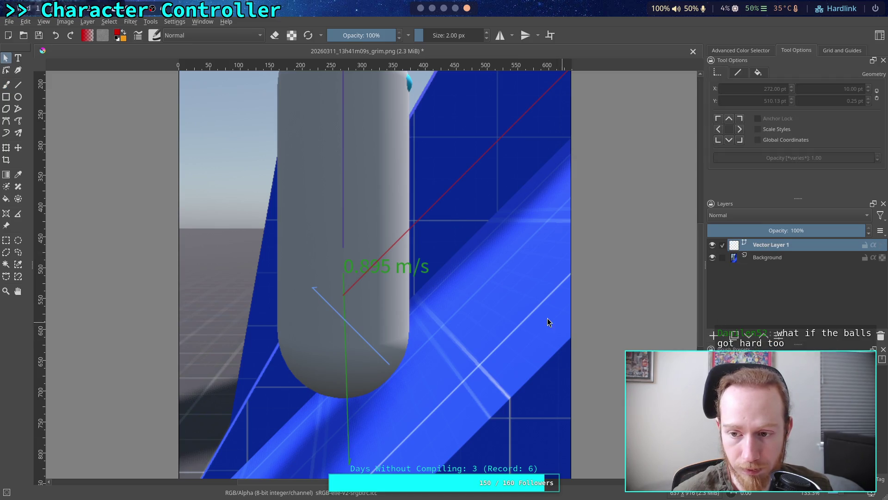
Draw a red straight line from the capsule's centre down-left toward the slope edge
{"action": "left_click", "coordinate": [18, 85]}
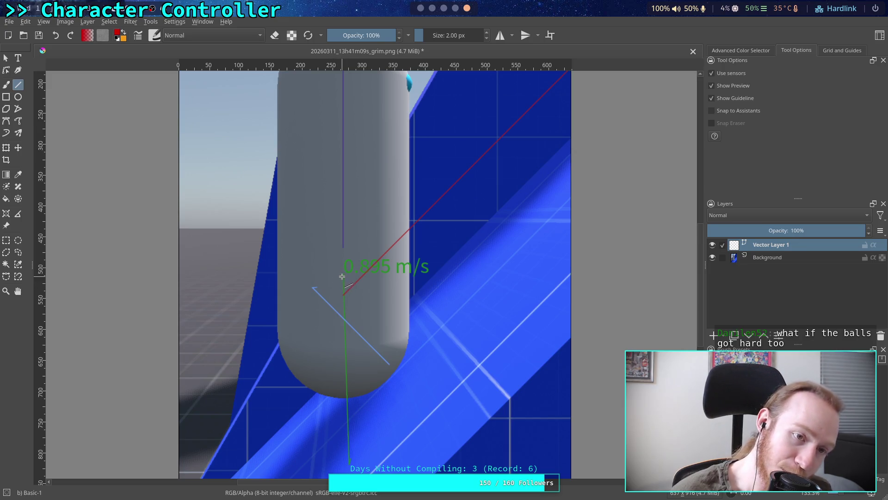
{"action": "left_click", "coordinate": [119, 32]}
{"action": "left_click", "coordinate": [440, 147]}
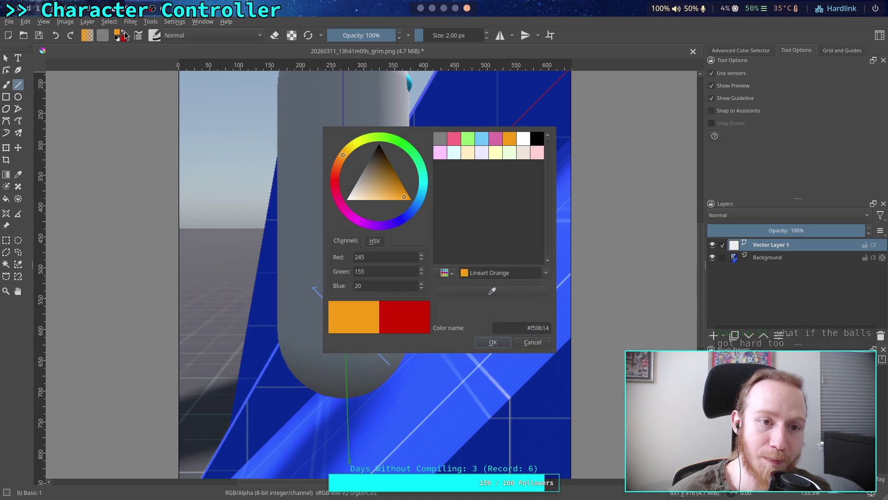
{"action": "key", "text": "Return"}
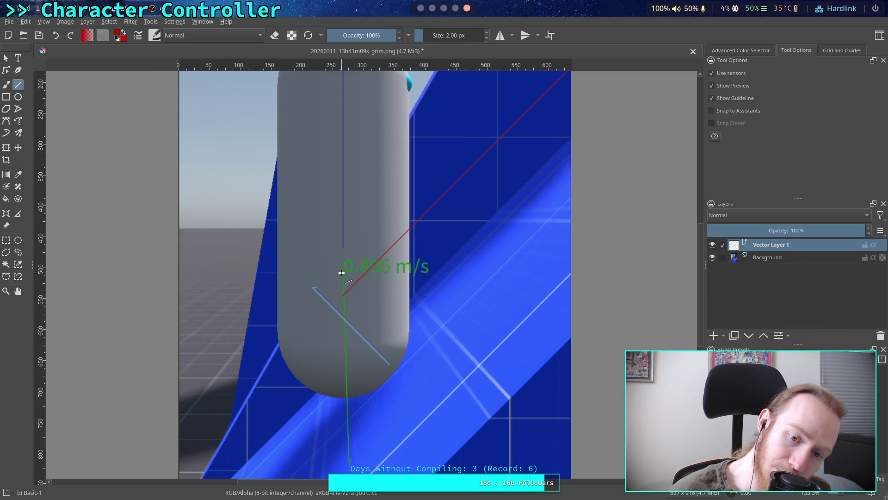
{"action": "mouse_move", "coordinate": [342, 273]}
{"action": "left_mouse_down"}
{"action": "mouse_move", "coordinate": [259, 368]}
{"action": "mouse_move", "coordinate": [341, 465]}
{"action": "mouse_move", "coordinate": [348, 461]}
{"action": "mouse_move", "coordinate": [263, 335]}
{"action": "mouse_move", "coordinate": [269, 346]}
{"action": "left_mouse_up"}
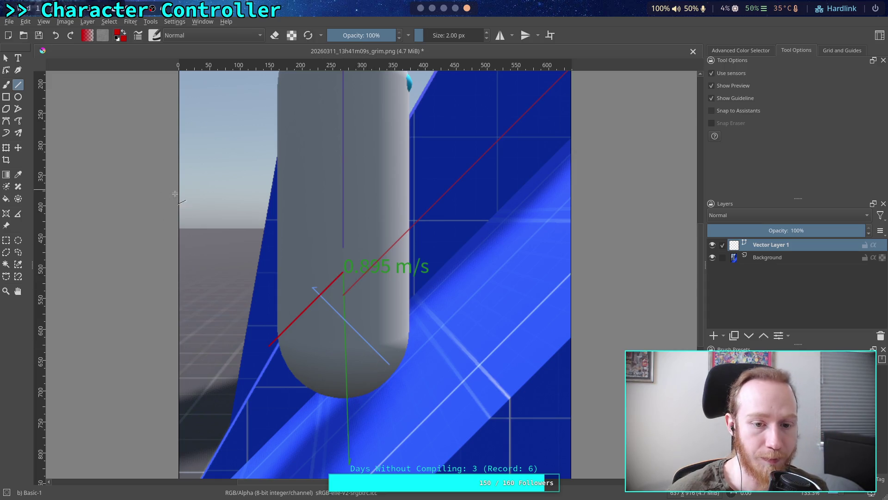
{"action": "left_click", "coordinate": [6, 57]}
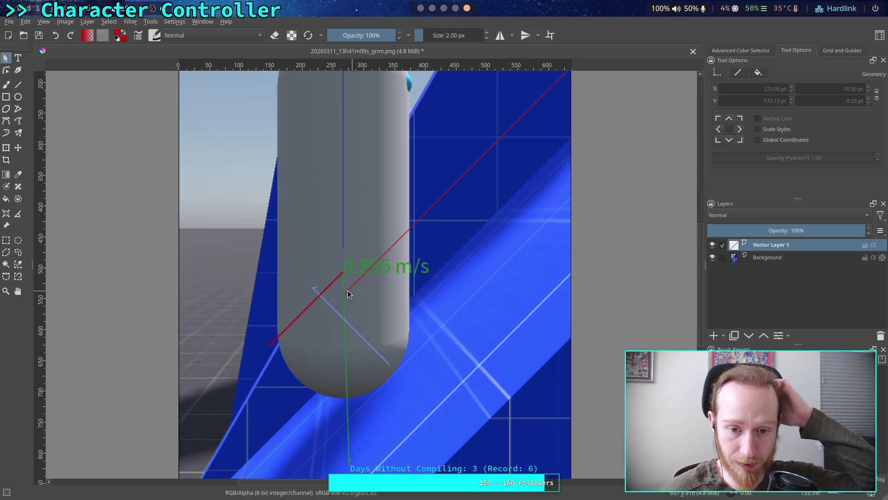
Change the new line's stroke colour to orange in the Tool Options stroke settings
{"action": "left_click", "coordinate": [329, 286]}
{"action": "left_click", "coordinate": [738, 72]}
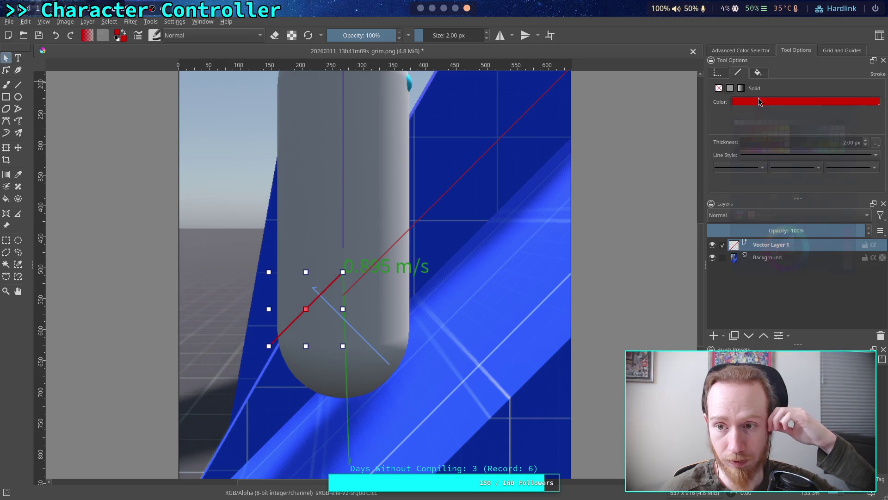
{"action": "left_click", "coordinate": [759, 100]}
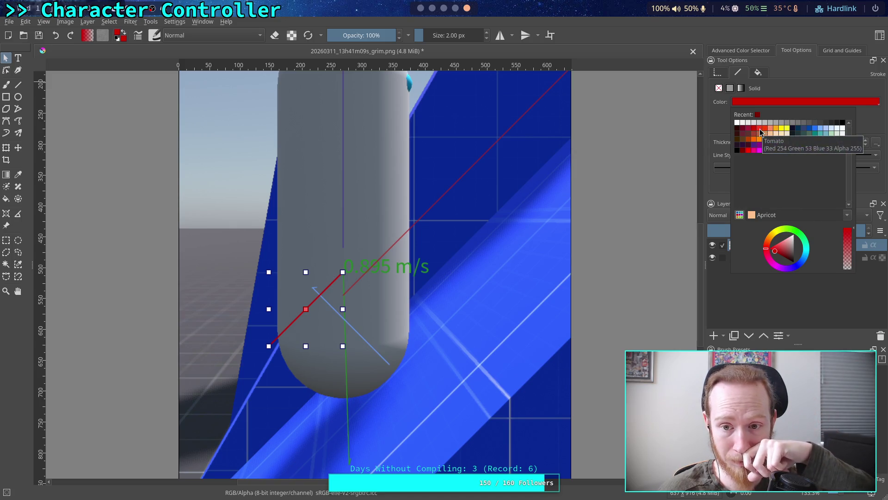
{"action": "left_click", "coordinate": [760, 128]}
{"action": "left_click", "coordinate": [746, 103]}
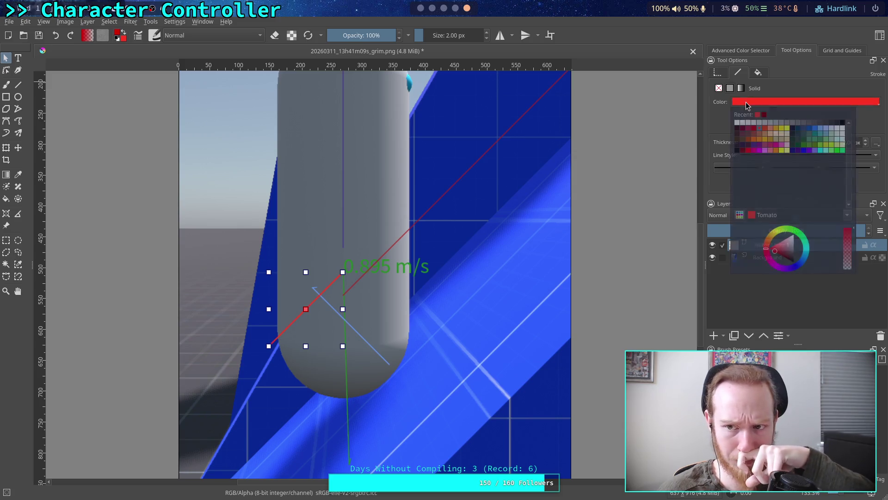
{"action": "left_click", "coordinate": [754, 139]}
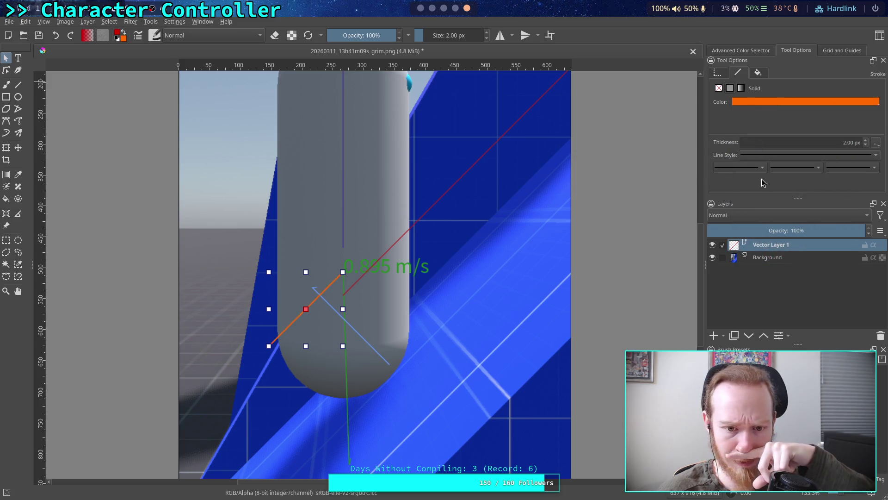
{"action": "left_click", "coordinate": [606, 209]}
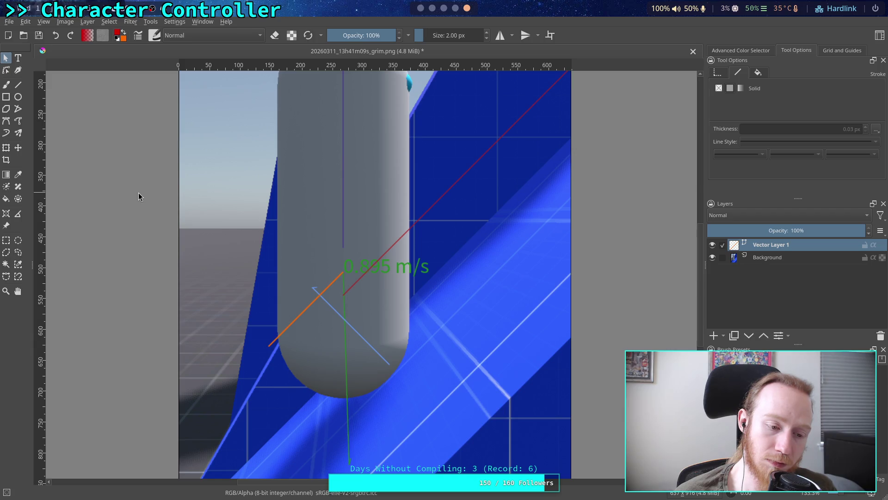
Switch to the Godot script, then to the unit circle reference in the browser
{"action": "key", "text": "alt+Tab"}
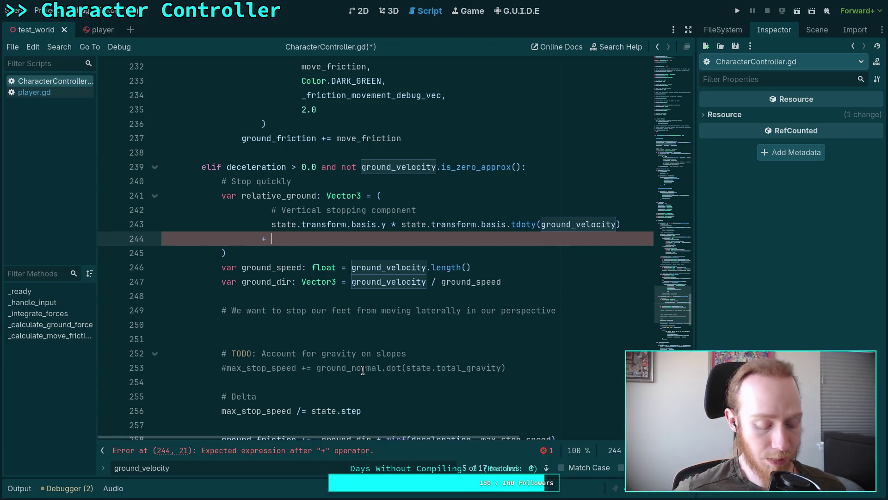
{"action": "key", "text": "super+4"}
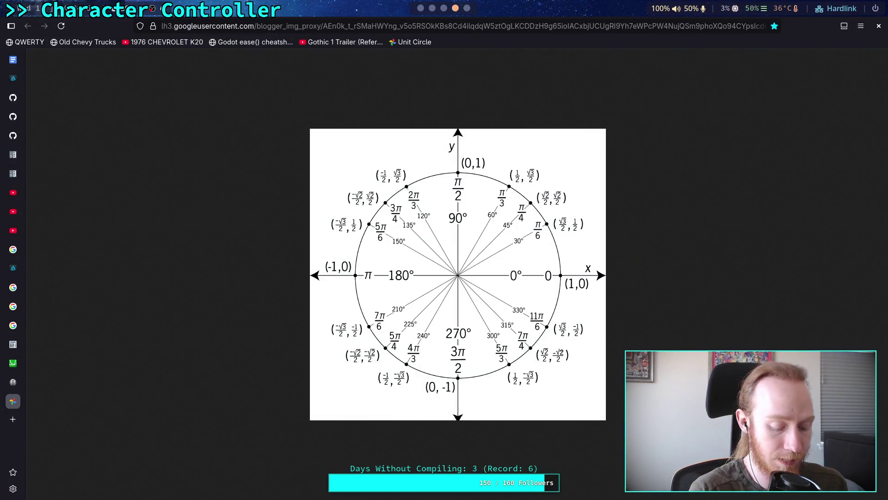
Switch from the unit circle chart back to the Krita workspace
{"action": "key", "text": "super+5"}
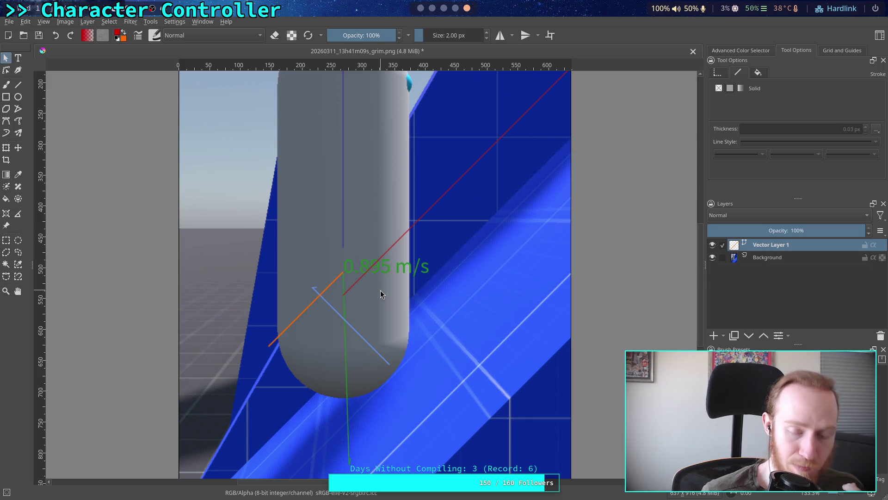
Scroll CharacterController.gd to the ground_velocity and friction code around lines 358–383
{"action": "left_click", "coordinate": [432, 8]}
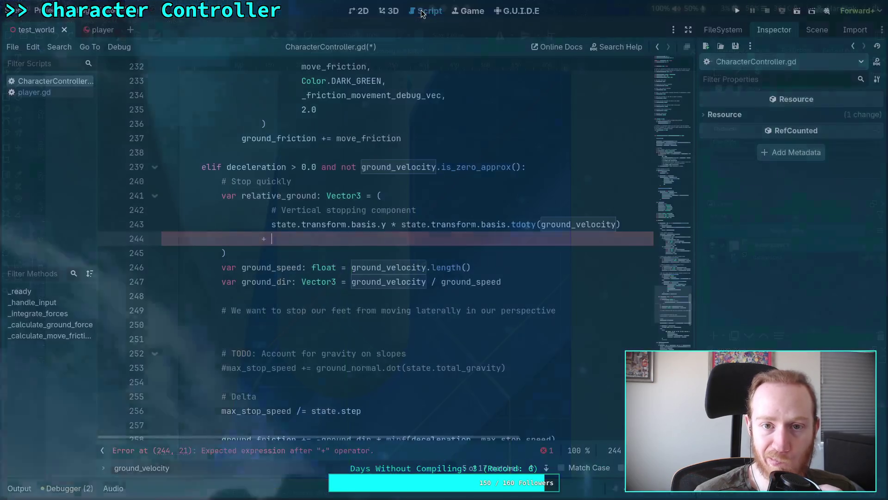
{"action": "scroll", "coordinate": [389, 266], "scroll_direction": "down", "scroll_amount": 6}
{"action": "scroll", "coordinate": [389, 266], "scroll_direction": "down", "scroll_amount": 20}
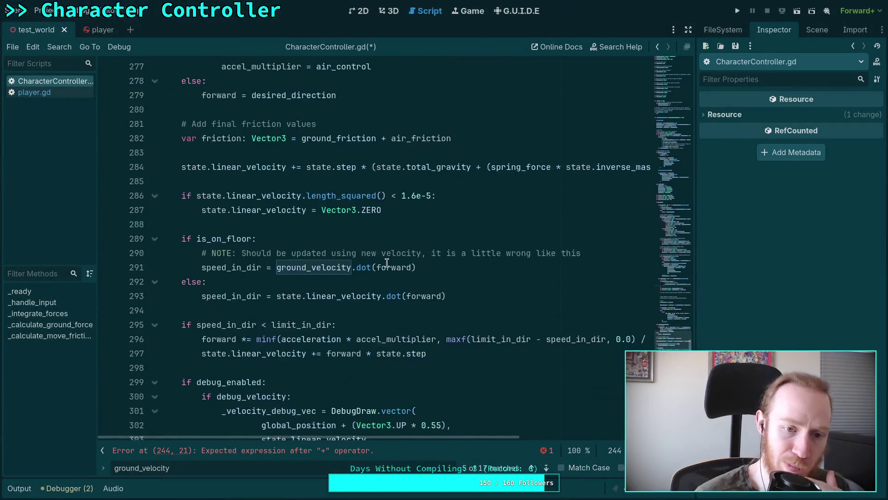
{"action": "scroll", "coordinate": [375, 252], "scroll_direction": "up", "scroll_amount": 20}
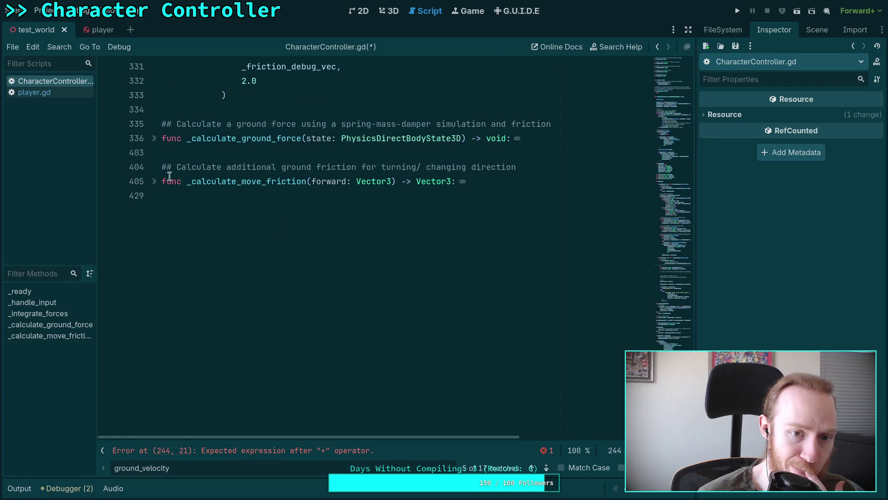
{"action": "scroll", "coordinate": [283, 235], "scroll_direction": "down", "scroll_amount": 1}
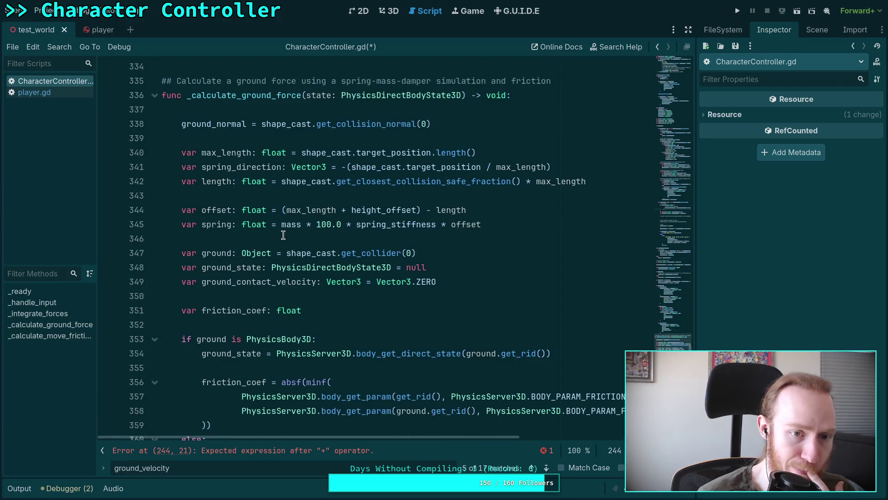
{"action": "scroll", "coordinate": [320, 242], "scroll_direction": "down", "scroll_amount": 4}
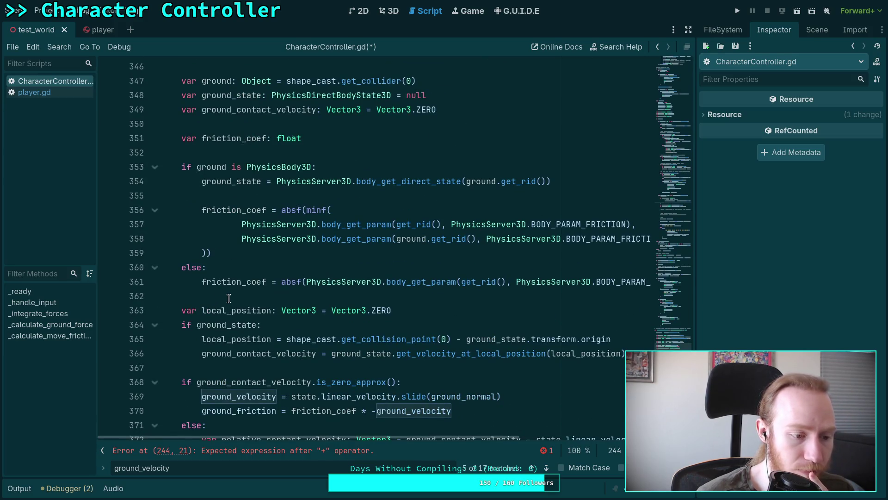
{"action": "scroll", "coordinate": [228, 298], "scroll_direction": "down", "scroll_amount": 2}
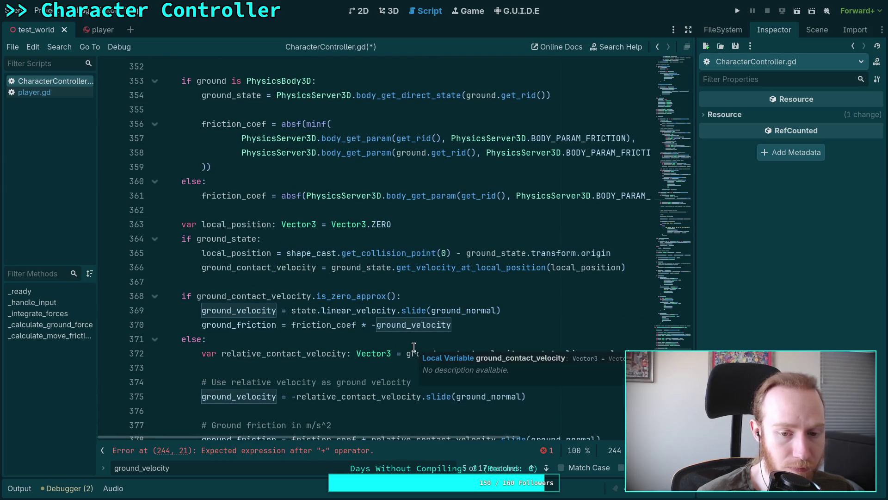
{"action": "scroll", "coordinate": [248, 315], "scroll_direction": "down", "scroll_amount": 2}
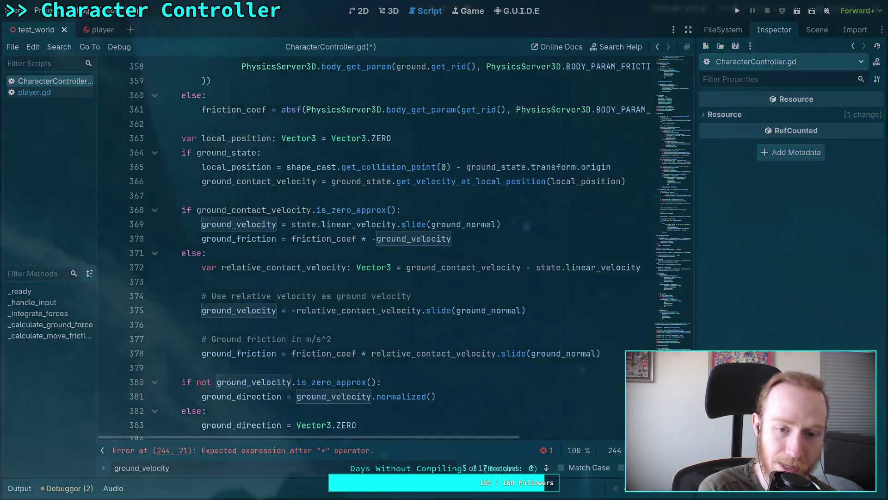
{"action": "key", "text": "alt+Tab"}
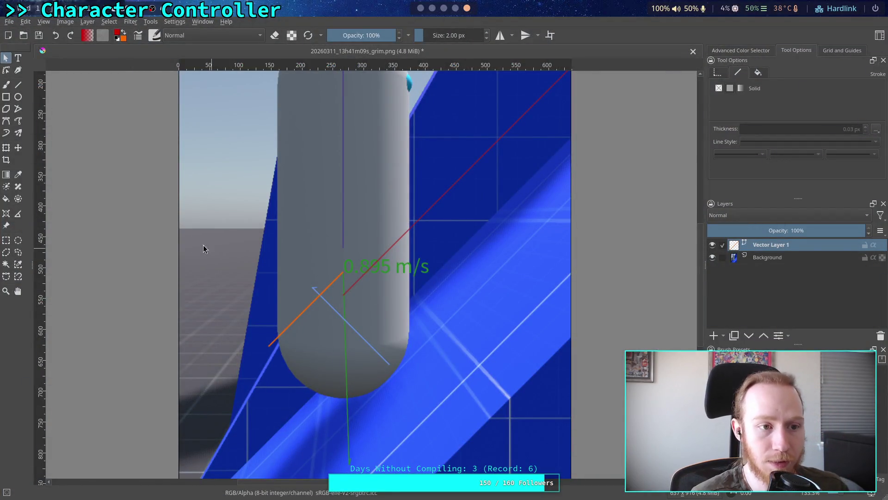
Draw a red line from the green vector's top and reshape it into a short tick
{"action": "left_click", "coordinate": [18, 85]}
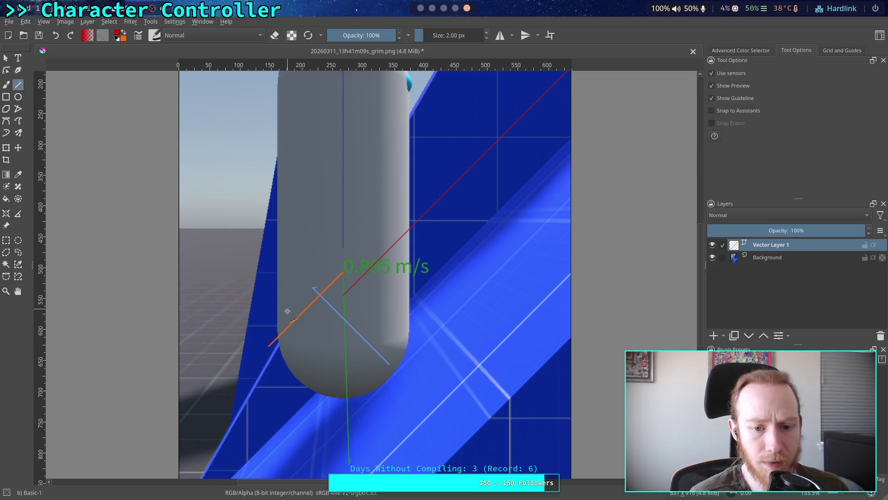
{"action": "scroll", "coordinate": [376, 360], "scroll_direction": "up", "scroll_amount": 4}
{"action": "mouse_move", "coordinate": [351, 158]}
{"action": "left_mouse_down"}
{"action": "mouse_move", "coordinate": [367, 466]}
{"action": "mouse_move", "coordinate": [365, 242]}
{"action": "mouse_move", "coordinate": [383, 145]}
{"action": "mouse_move", "coordinate": [370, 153]}
{"action": "mouse_move", "coordinate": [375, 269]}
{"action": "left_mouse_up"}
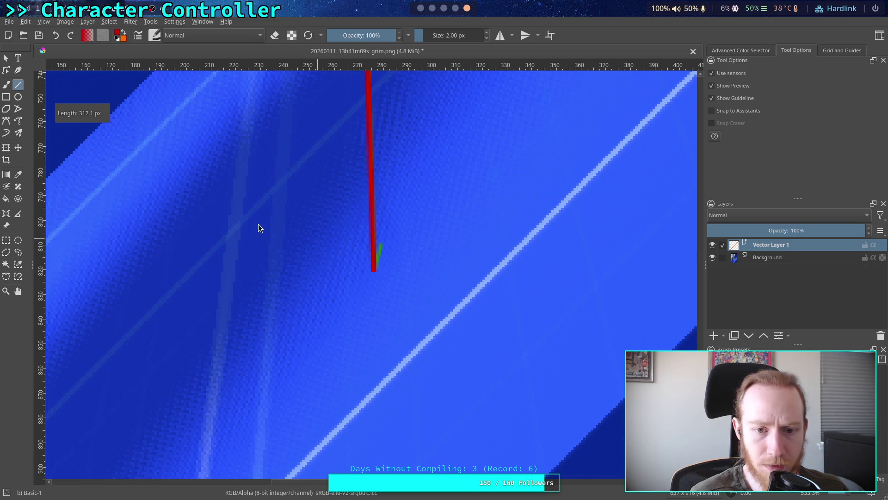
{"action": "left_click", "coordinate": [5, 70]}
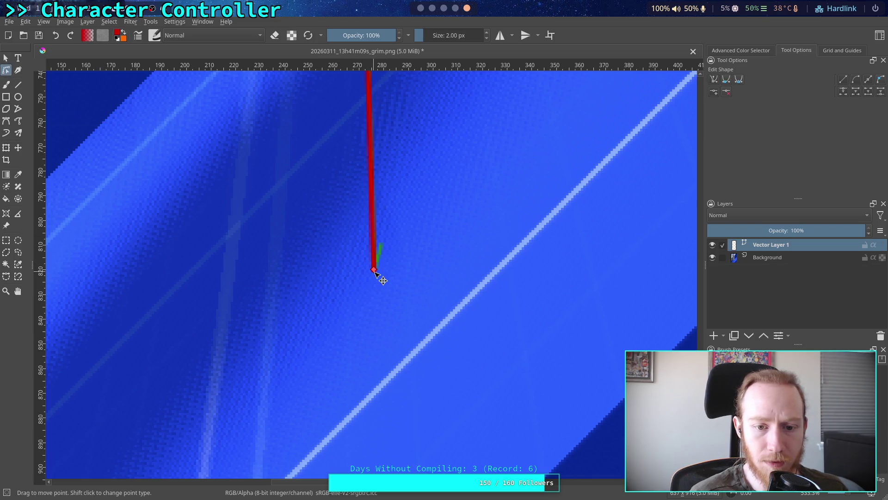
{"action": "mouse_move", "coordinate": [377, 253]}
{"action": "left_mouse_down"}
{"action": "mouse_move", "coordinate": [387, 175]}
{"action": "mouse_move", "coordinate": [377, 51]}
{"action": "mouse_move", "coordinate": [357, 278]}
{"action": "mouse_move", "coordinate": [394, 448]}
{"action": "mouse_move", "coordinate": [391, 471]}
{"action": "mouse_move", "coordinate": [384, 150]}
{"action": "left_mouse_up"}
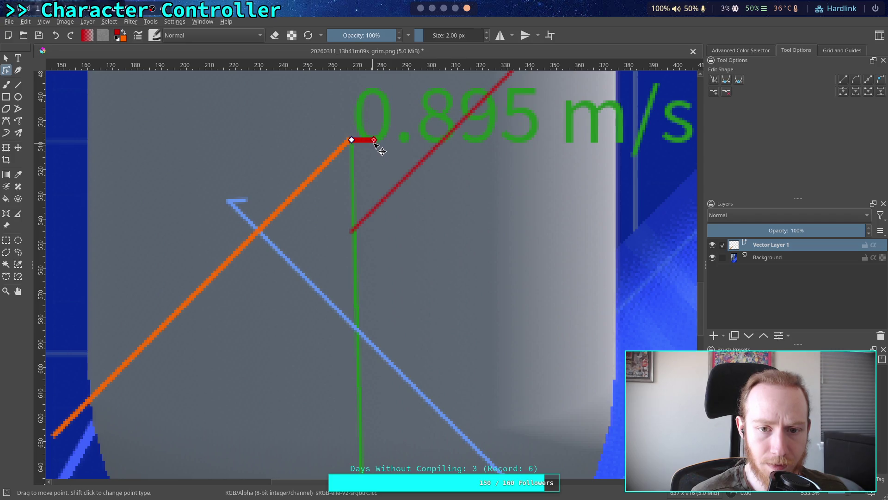
{"action": "scroll", "coordinate": [387, 185], "scroll_direction": "up", "scroll_amount": 2}
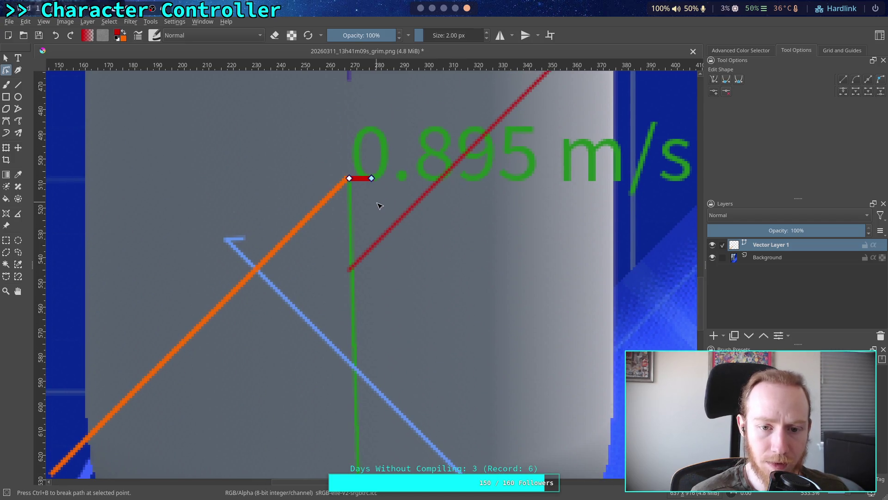
{"action": "scroll", "coordinate": [377, 245], "scroll_direction": "down", "scroll_amount": 3}
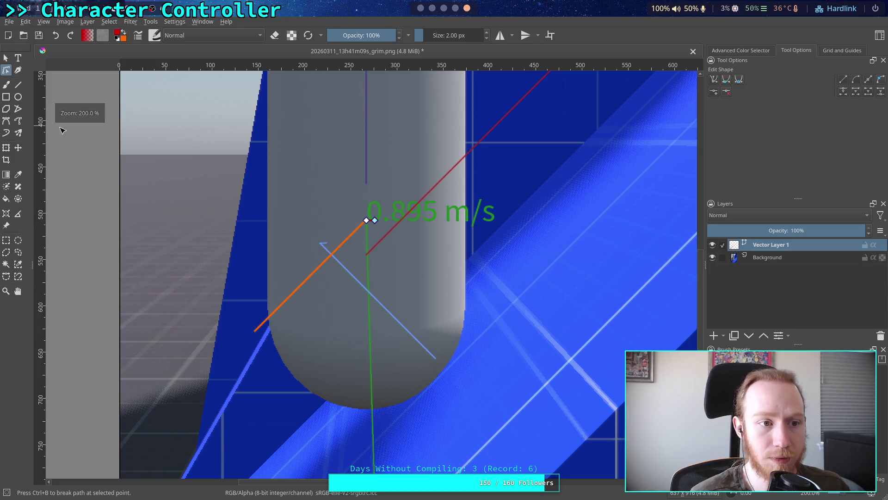
{"action": "left_click", "coordinate": [5, 58]}
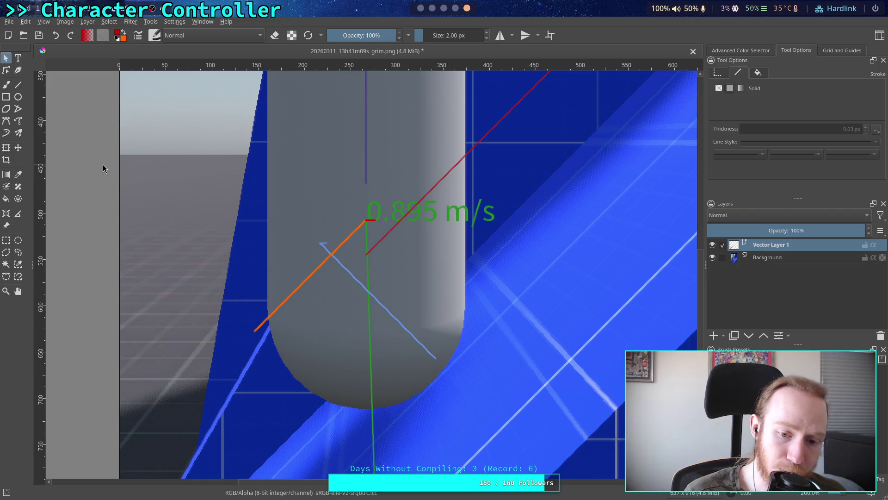
Glance at the unit-circle reference, then return to CharacterController.gd in Godot
{"action": "scroll", "coordinate": [369, 387], "scroll_direction": "down", "scroll_amount": 3}
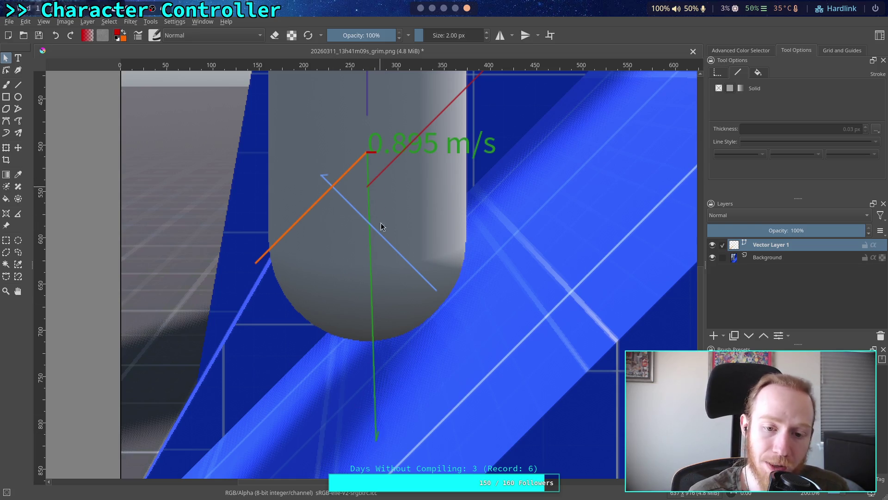
{"action": "key", "text": "super+4"}
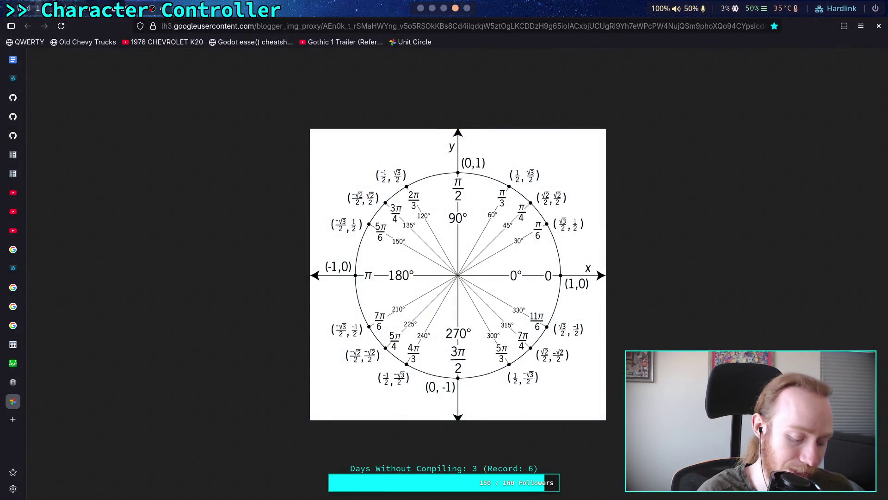
{"action": "key", "text": "super+1"}
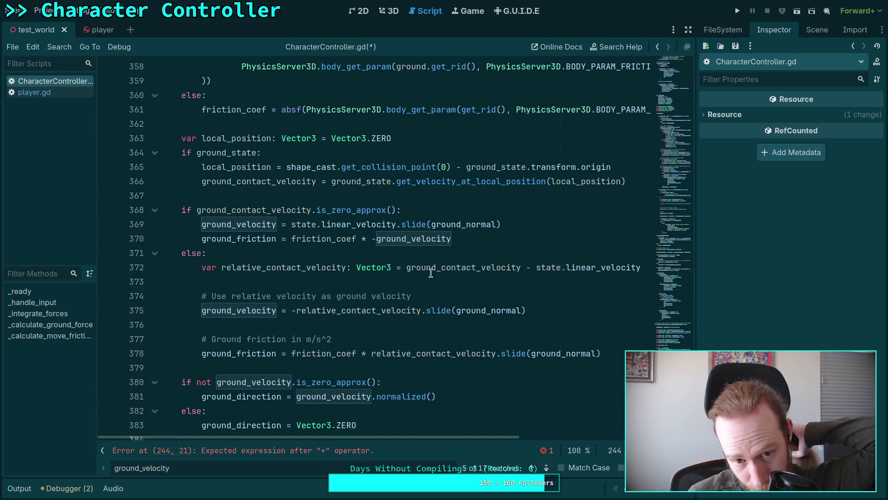
{"action": "left_click", "coordinate": [258, 227]}
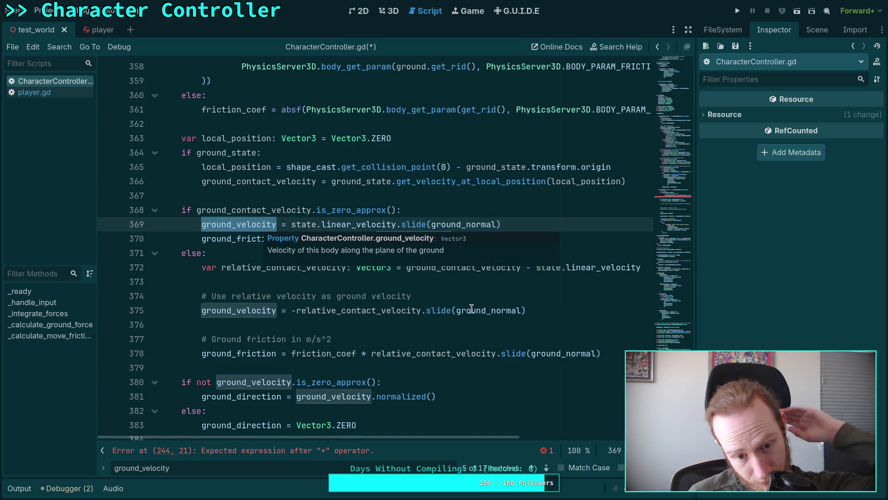
{"action": "scroll", "coordinate": [471, 306], "scroll_direction": "down", "scroll_amount": 4}
{"action": "scroll", "coordinate": [471, 306], "scroll_direction": "up", "scroll_amount": 3}
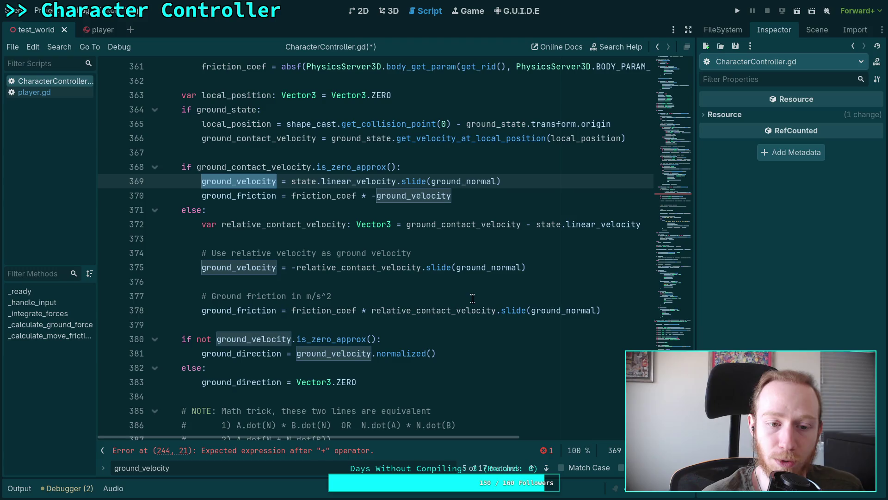
{"action": "double_click", "coordinate": [366, 271]}
{"action": "key", "text": "Left"}
{"action": "key", "text": "BackSpace"}
{"action": "key", "text": "Down"}
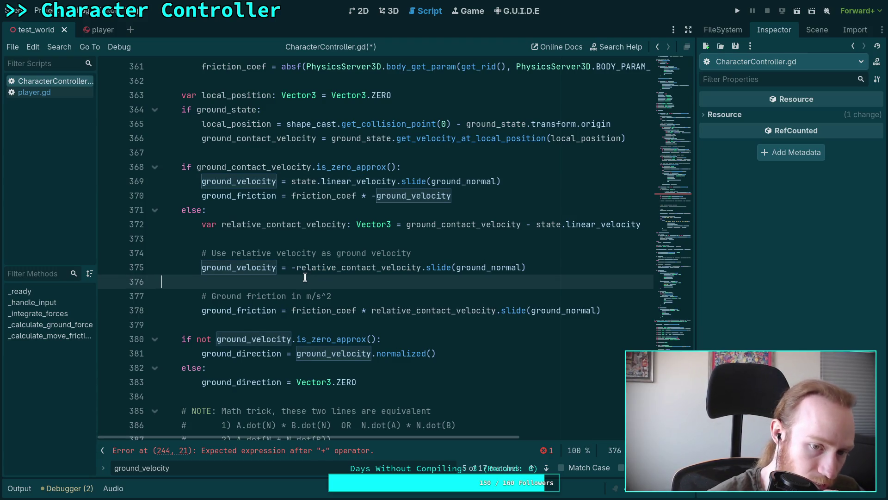
{"action": "left_click", "coordinate": [294, 268]}
{"action": "type", "text": "-"}
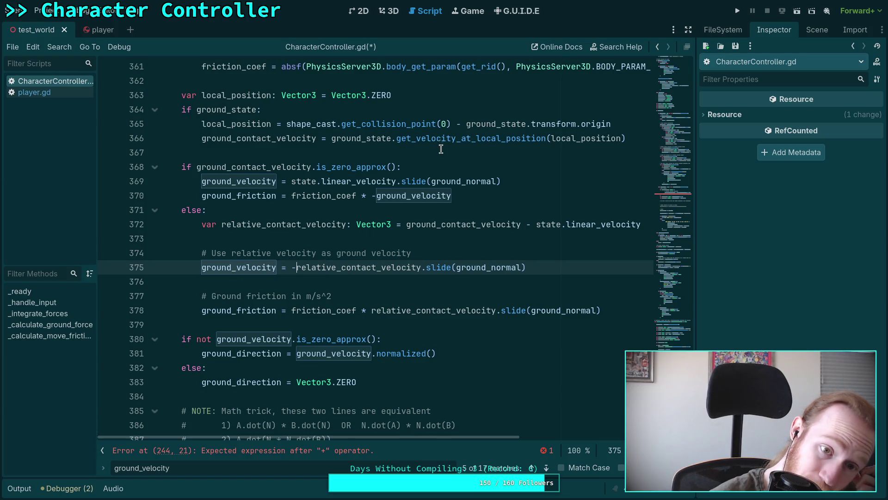
{"action": "left_click", "coordinate": [440, 164]}
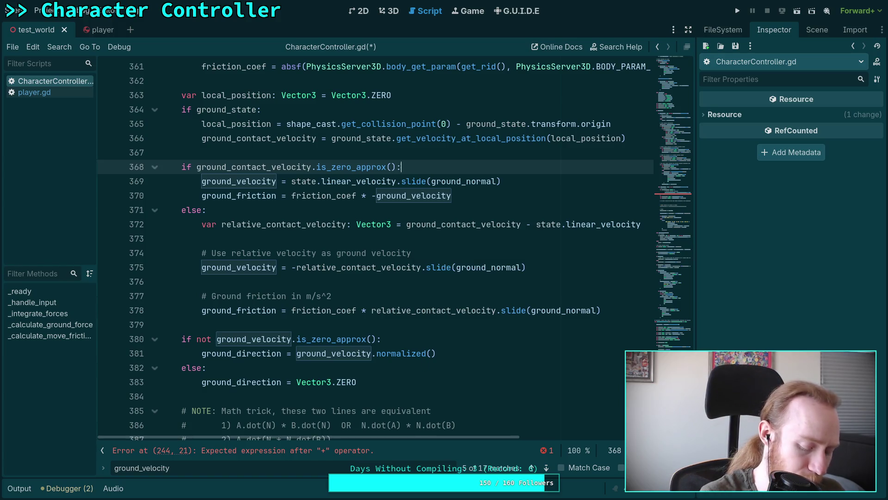
Switch from the Godot script editor to the annotated slope screenshot in Krita
{"action": "key", "text": "alt+Tab"}
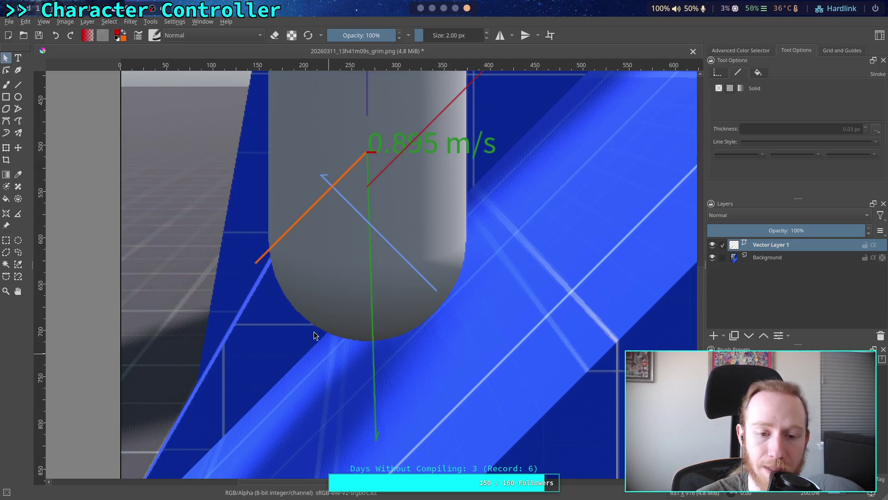
Choose the Freehand Brush, then add Paint Layer 2 and move it below Vector Layer 1
{"action": "left_click", "coordinate": [18, 85]}
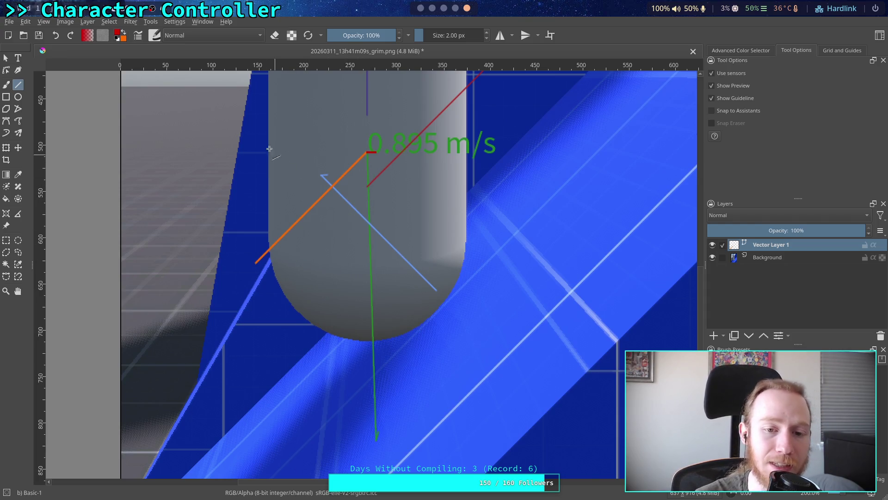
{"action": "left_click", "coordinate": [6, 85]}
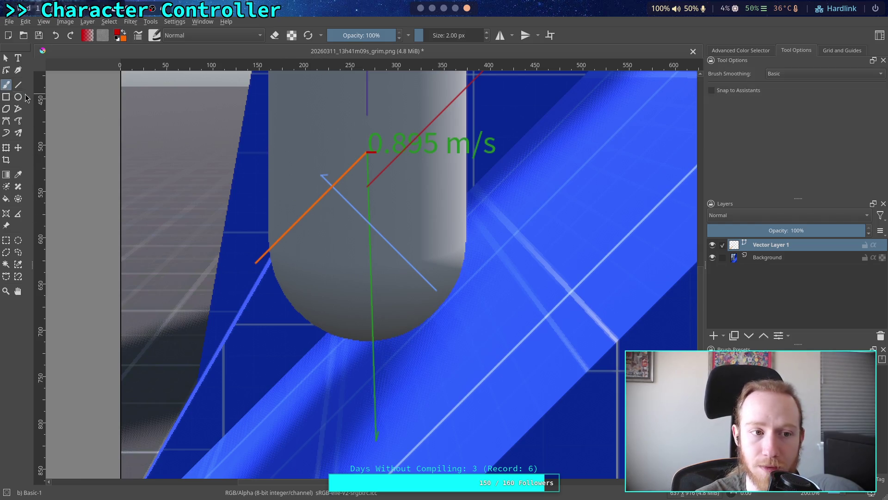
{"action": "left_click", "coordinate": [714, 335]}
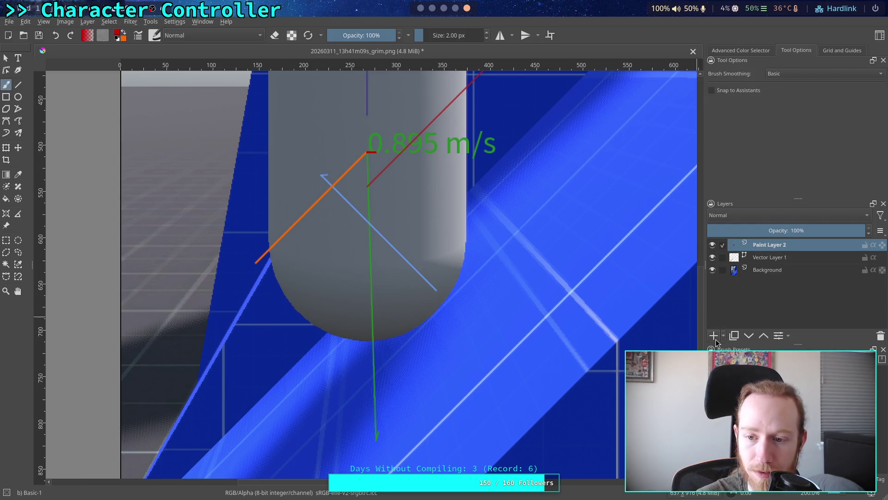
{"action": "left_click", "coordinate": [749, 336]}
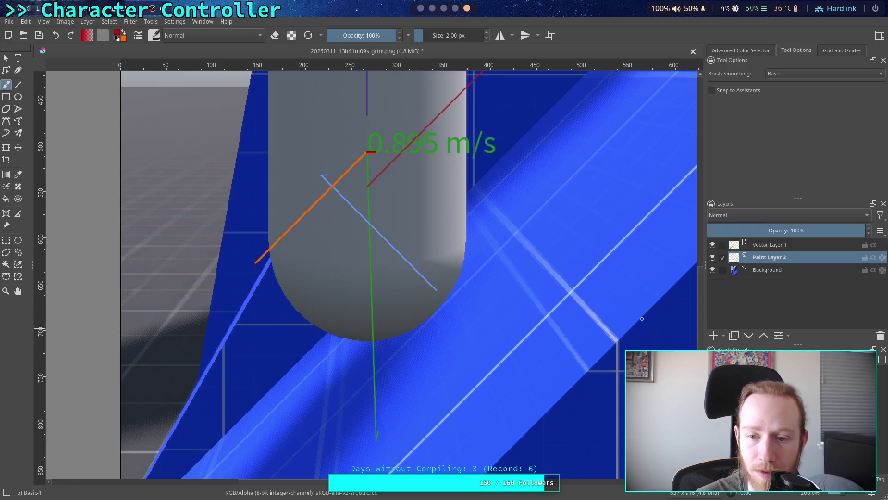
Set the painting colour to grey and undo a short test stroke
{"action": "left_click", "coordinate": [117, 39]}
{"action": "left_click", "coordinate": [119, 35]}
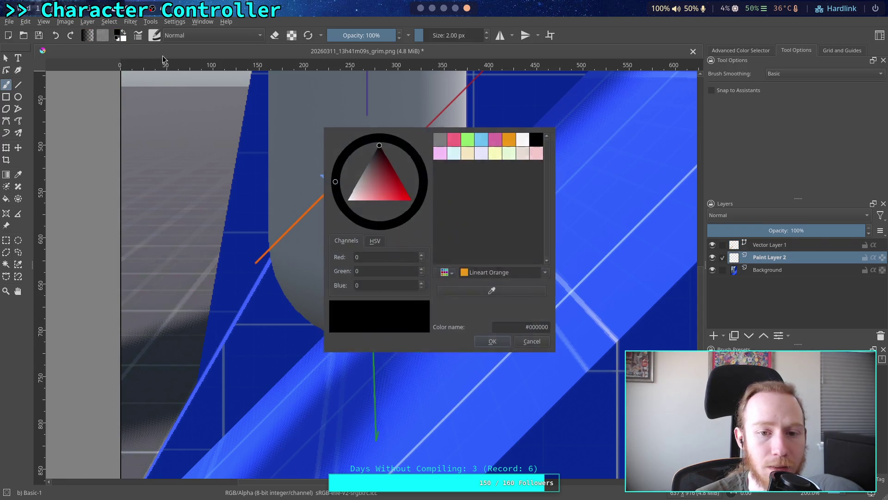
{"action": "left_click", "coordinate": [440, 138]}
{"action": "left_click", "coordinate": [493, 342]}
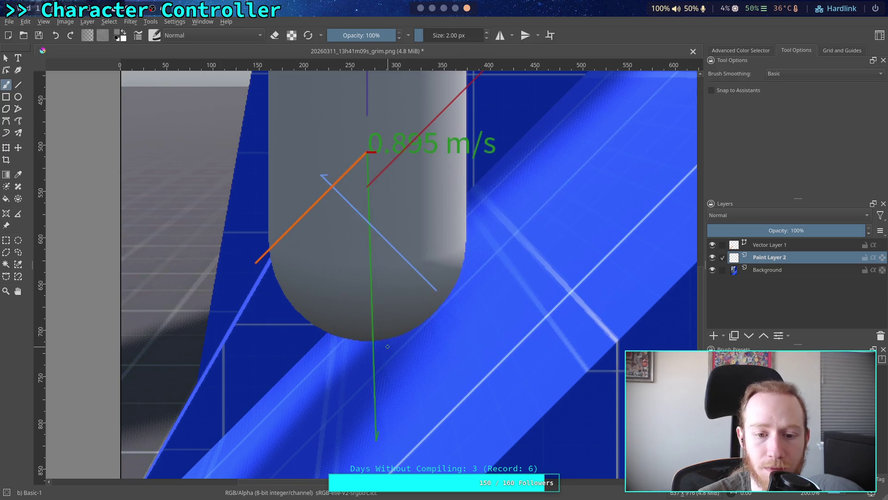
{"action": "left_click_drag", "start_coordinate": [372, 341], "coordinate": [371, 329]}
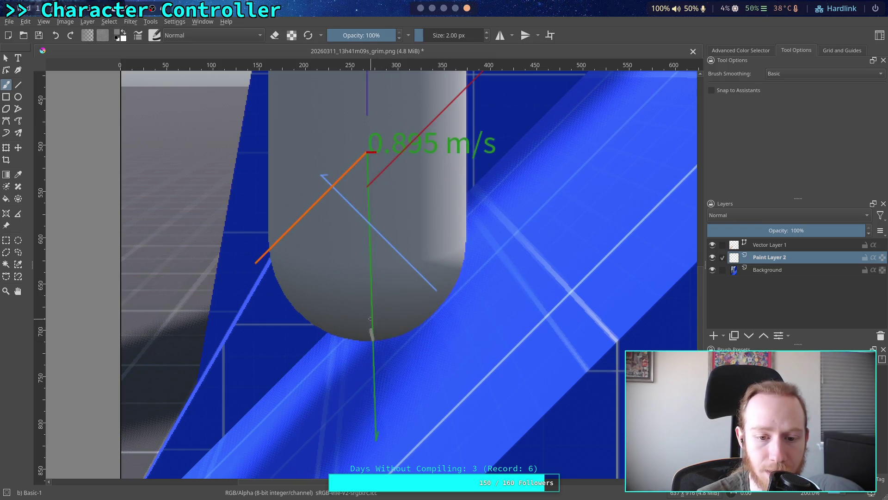
{"action": "key", "text": "ctrl+z"}
Raise the brush size to 4 px and paint a grey line along the green arrow to the capsule's bottom
{"action": "right_click", "coordinate": [369, 312]}
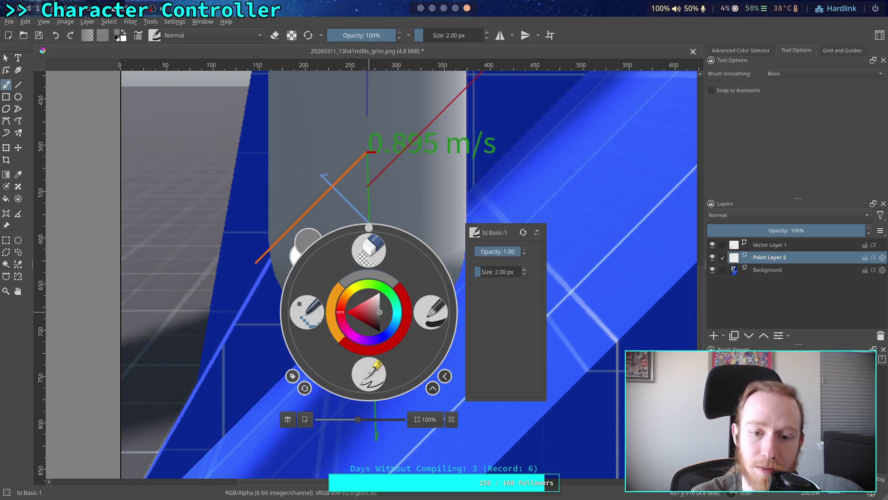
{"action": "scroll", "coordinate": [498, 272], "scroll_direction": "up", "scroll_amount": 2}
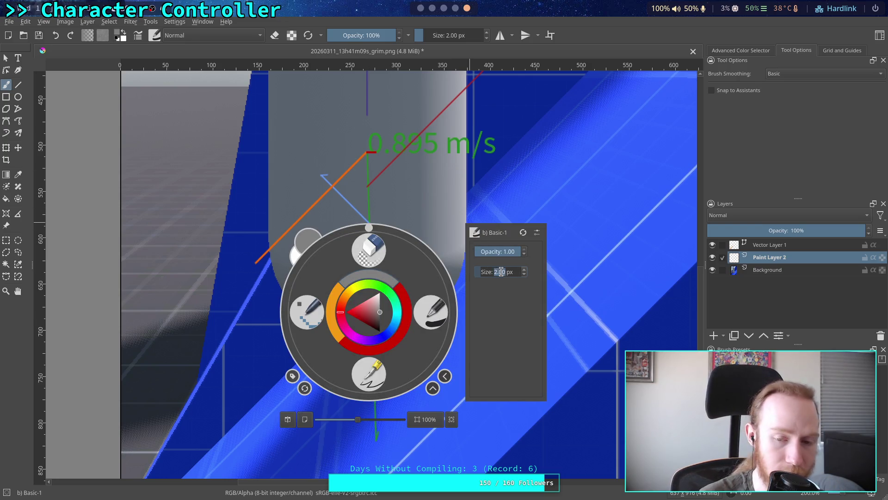
{"action": "key", "text": "Escape"}
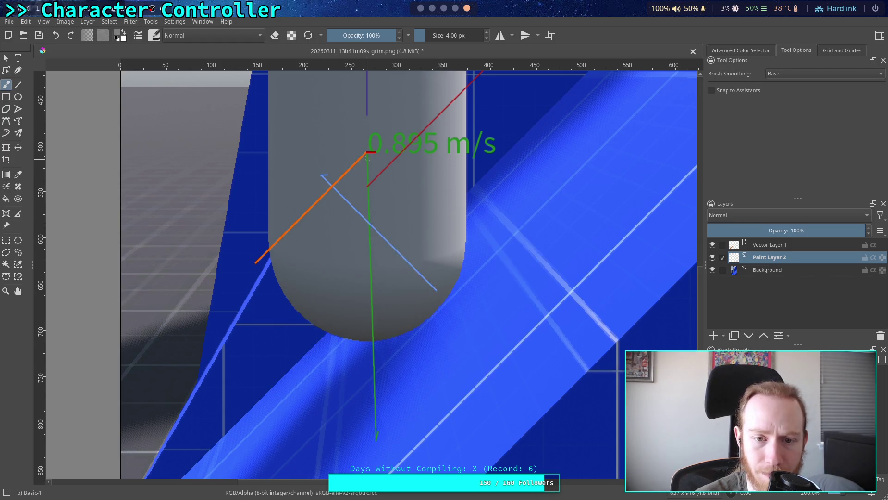
{"action": "left_click_drag", "start_coordinate": [368, 160], "coordinate": [371, 333]}
{"action": "left_click_drag", "start_coordinate": [373, 283], "coordinate": [373, 344]}
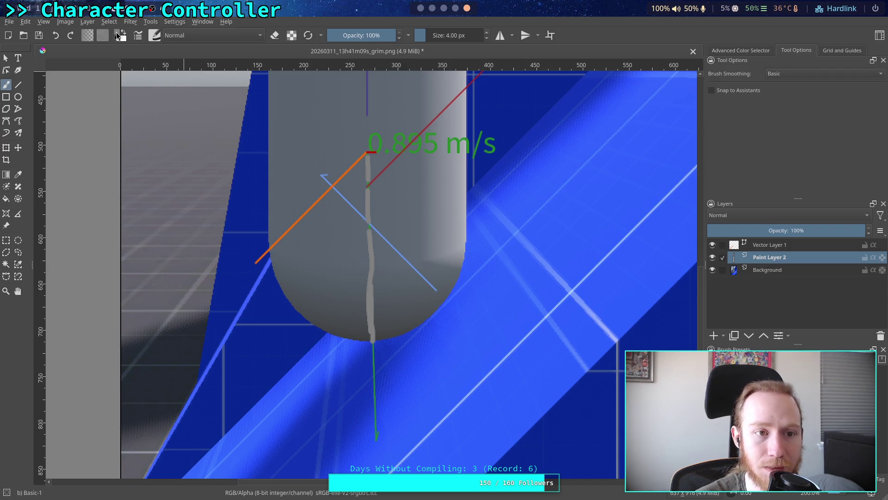
Continue the line below the capsule in light blue
{"action": "left_click", "coordinate": [118, 36]}
{"action": "left_click", "coordinate": [478, 139]}
{"action": "left_click", "coordinate": [508, 347]}
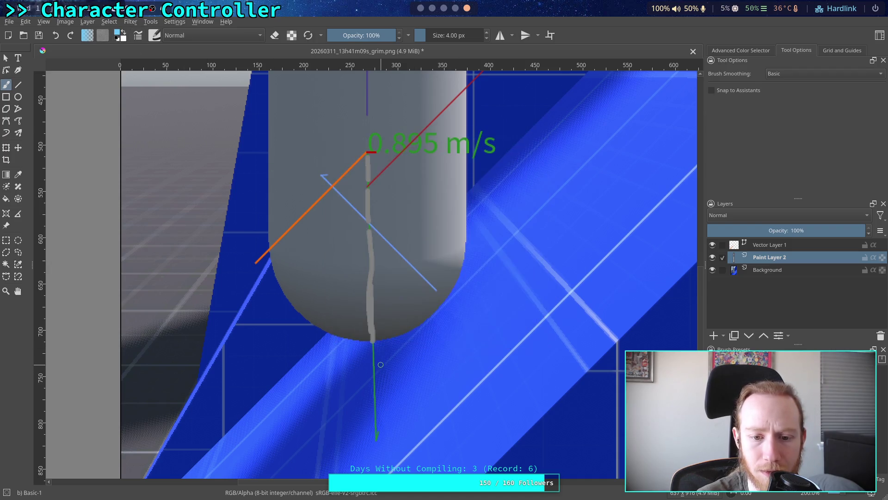
{"action": "left_click_drag", "start_coordinate": [373, 345], "coordinate": [377, 436]}
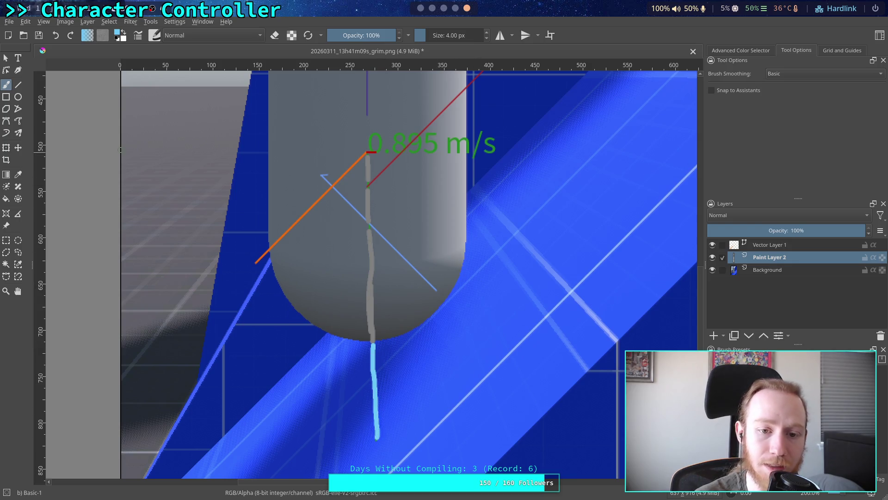
{"action": "left_click", "coordinate": [5, 57]}
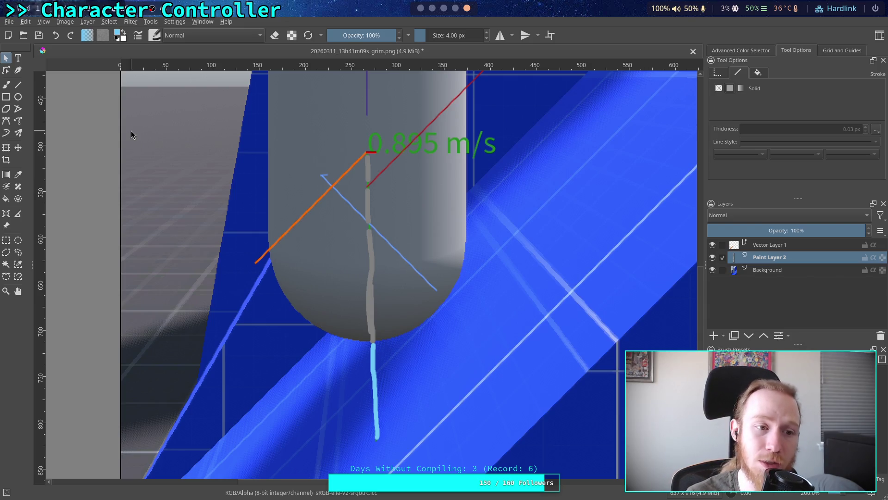
{"action": "left_click", "coordinate": [6, 85]}
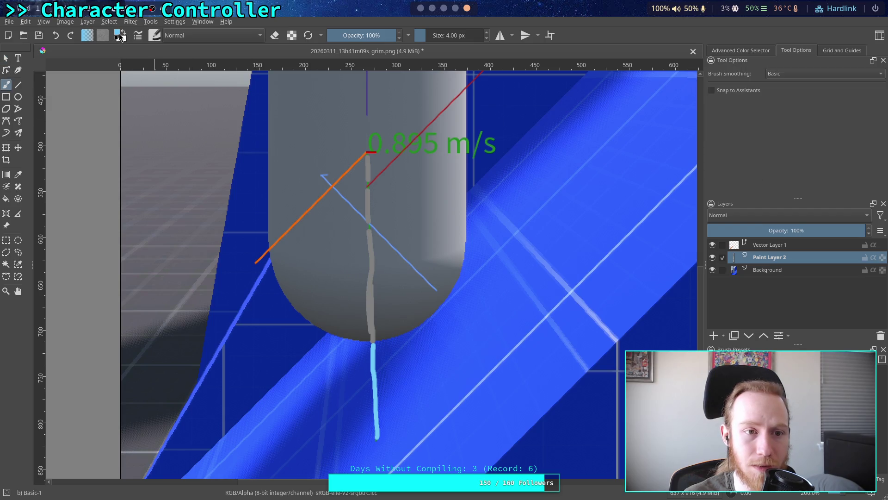
Paint a pink-red check mark beside the orange line, then return to the else branch in Godot
{"action": "left_click", "coordinate": [120, 36]}
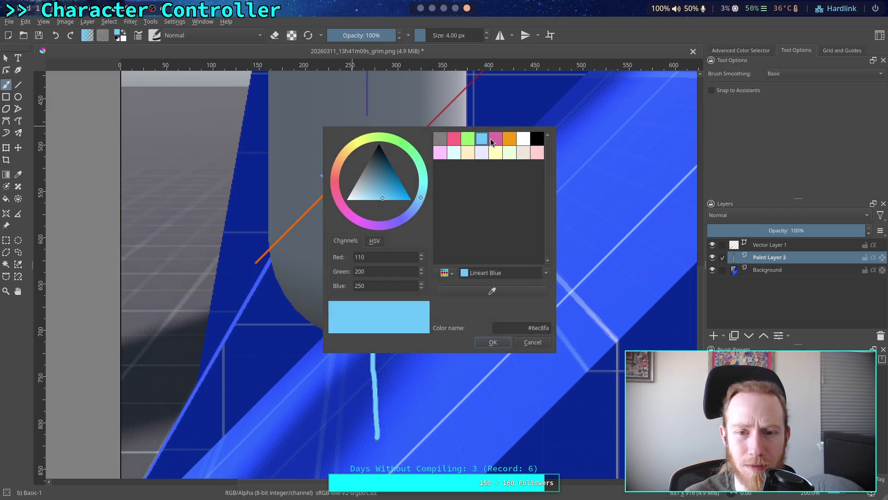
{"action": "left_click", "coordinate": [454, 138]}
{"action": "left_click", "coordinate": [493, 342]}
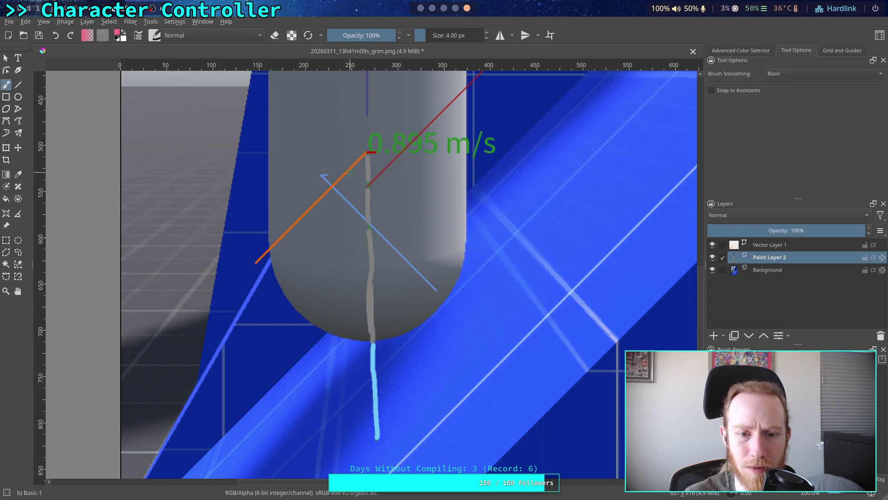
{"action": "left_click_drag", "start_coordinate": [350, 172], "coordinate": [354, 176]}
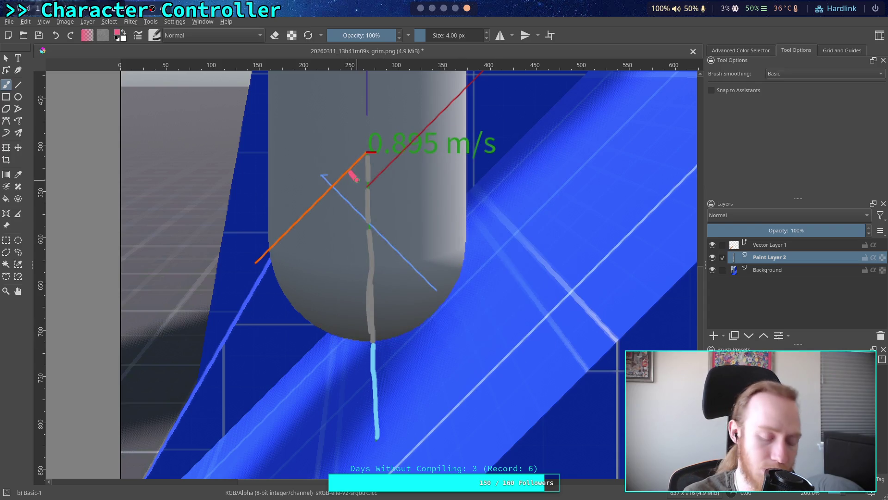
{"action": "key", "text": "ctrl+z"}
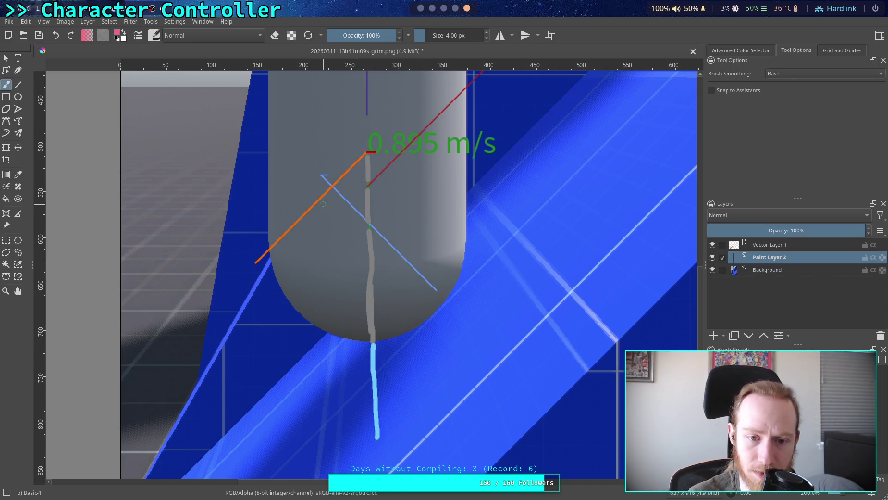
{"action": "mouse_move", "coordinate": [322, 200]}
{"action": "left_mouse_down"}
{"action": "mouse_move", "coordinate": [331, 210]}
{"action": "mouse_move", "coordinate": [342, 202]}
{"action": "left_mouse_up"}
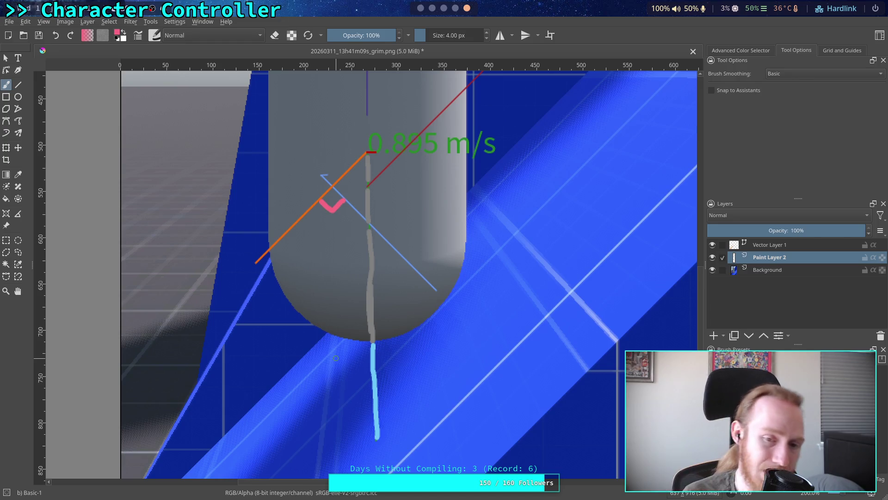
{"action": "left_click", "coordinate": [420, 8]}
{"action": "left_click", "coordinate": [223, 237]}
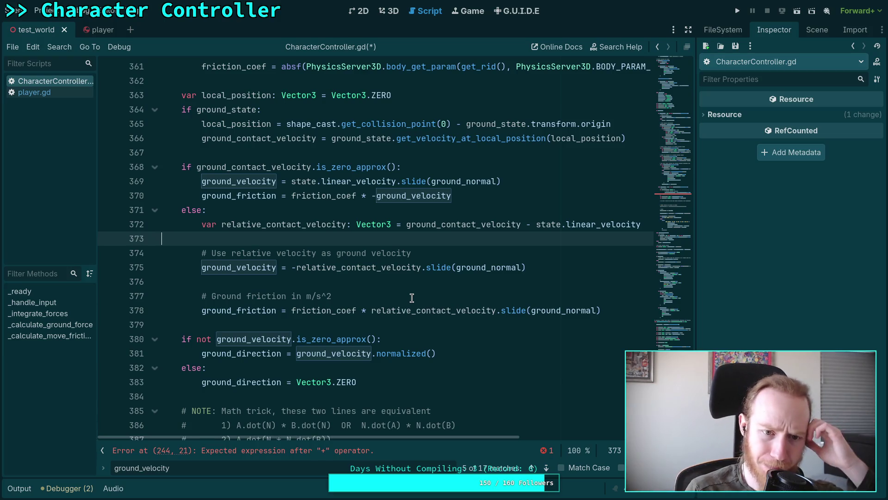
{"action": "left_click", "coordinate": [432, 164]}
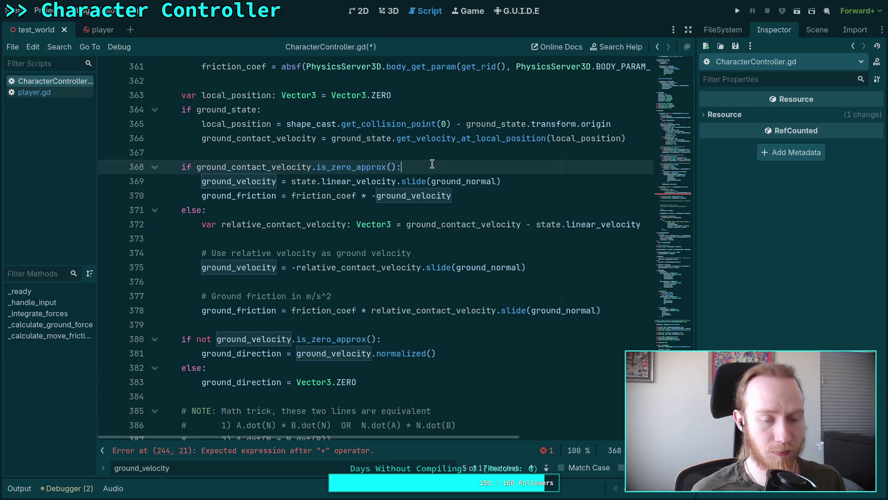
Below the ground_friction declaration, add the comment '## Relative contact velocity with the ground'
{"action": "mouse_move", "coordinate": [654, 96]}
{"action": "left_mouse_down"}
{"action": "mouse_move", "coordinate": [656, 86]}
{"action": "mouse_move", "coordinate": [673, 179]}
{"action": "mouse_move", "coordinate": [678, 145]}
{"action": "left_mouse_up"}
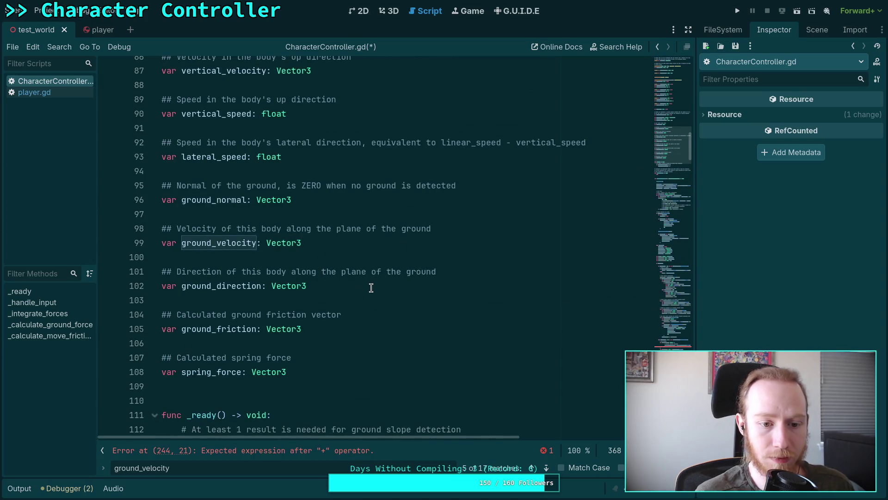
{"action": "left_click", "coordinate": [348, 324]}
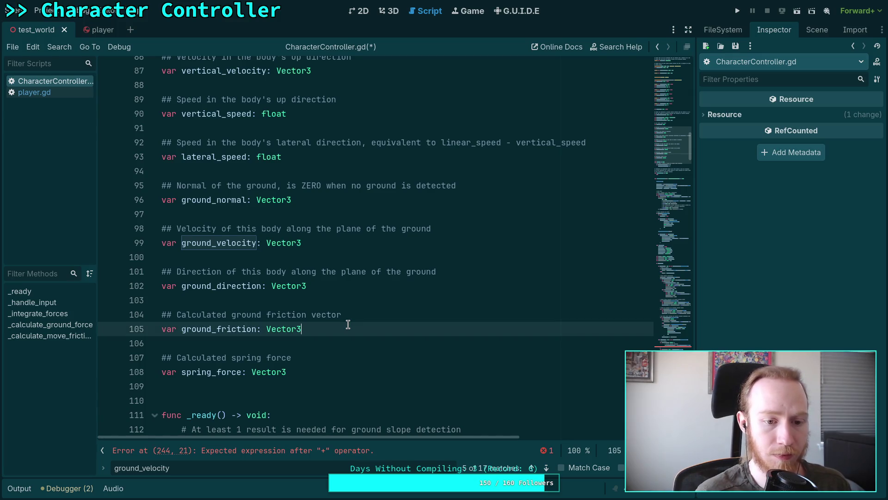
{"action": "key", "text": "Return"}
{"action": "key", "text": "Return"}
{"action": "type", "text": "## "}
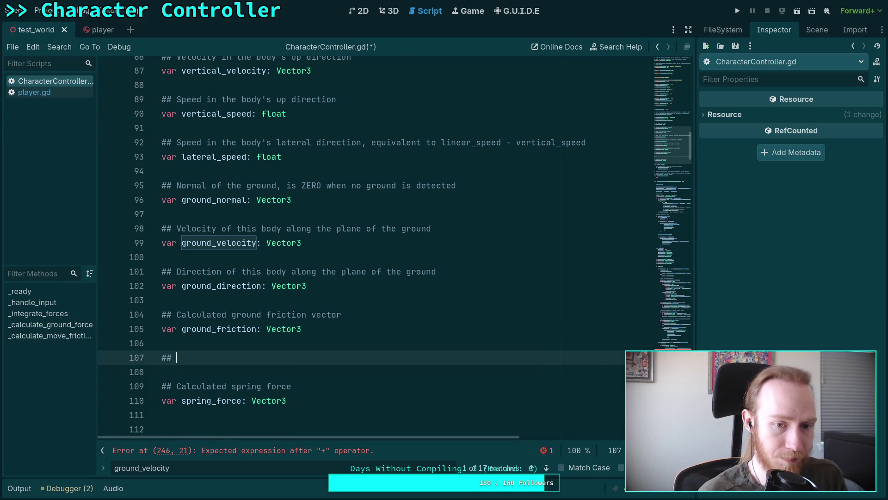
{"action": "type", "text": "Rel"}
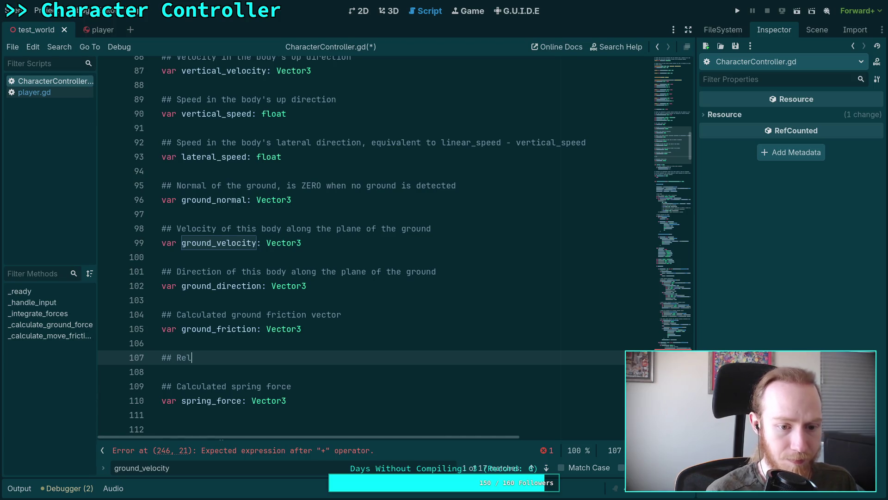
{"action": "type", "text": "ative velocity "}
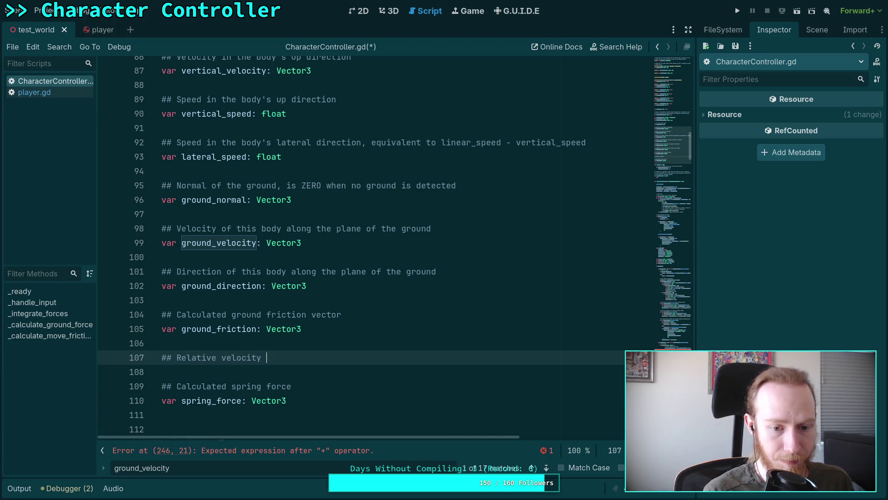
{"action": "type", "text": "of this"}
{"action": "key", "text": "BackSpace"}
{"action": "key", "text": "BackSpace"}
{"action": "key", "text": "BackSpace"}
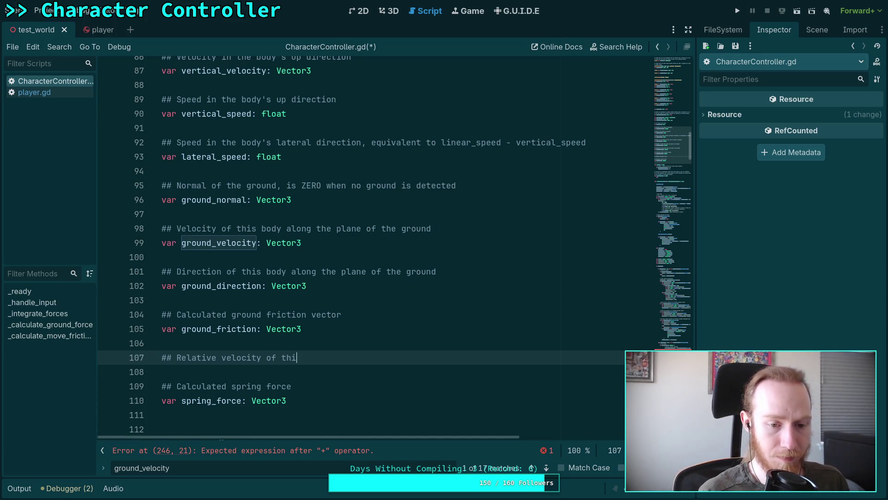
{"action": "type", "text": "conta"}
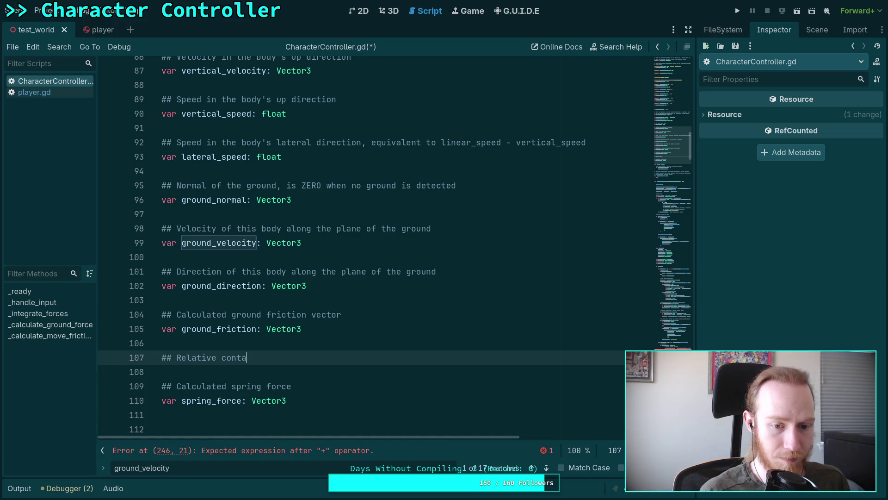
{"action": "type", "text": "ct velocity"}
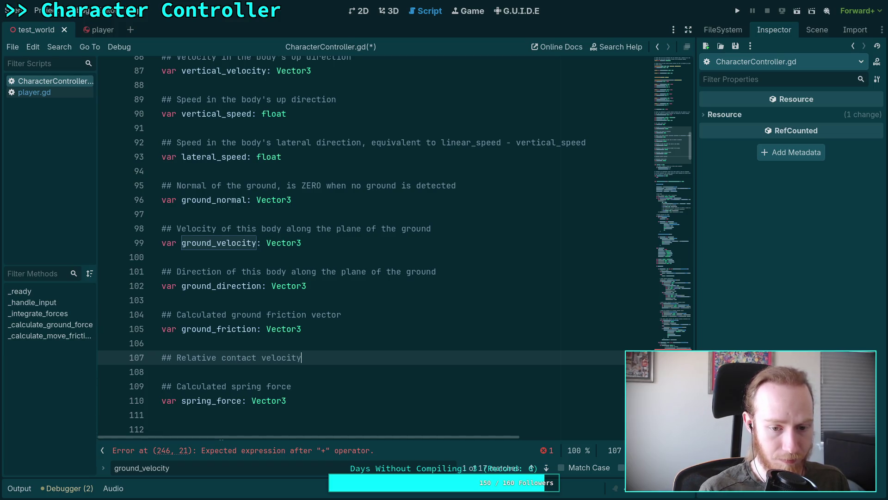
{"action": "type", "text": " with the ground"}
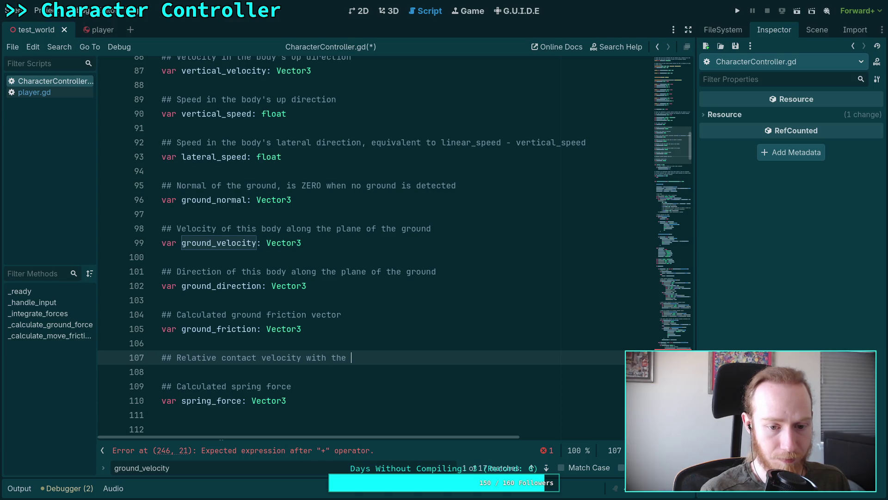
Under that comment, declare 'var ground_rel_con_velocity: Vector3'
{"action": "key", "text": "Return"}
{"action": "type", "text": "varground_re"}
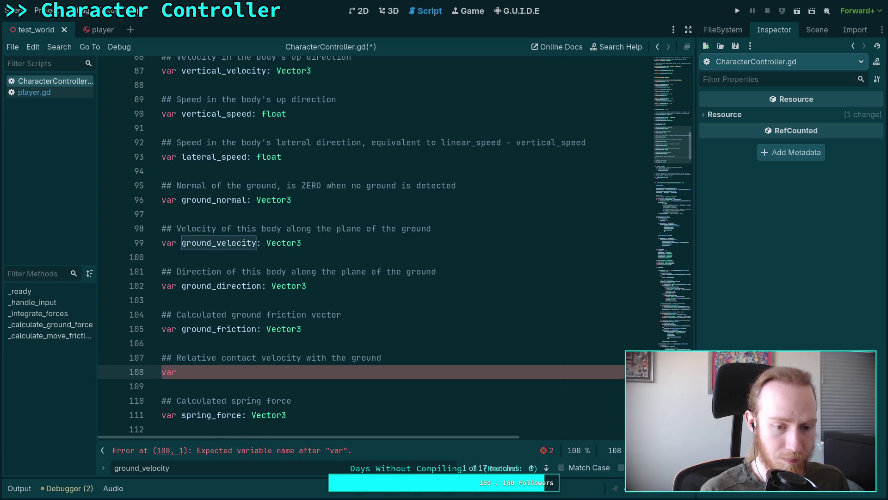
{"action": "type", "text": "lative"}
{"action": "type", "text": ":"}
{"action": "type", "text": "_"}
{"action": "type", "text": "contat"}
{"action": "key", "text": "BackSpace"}
{"action": "type", "text": "ct"}
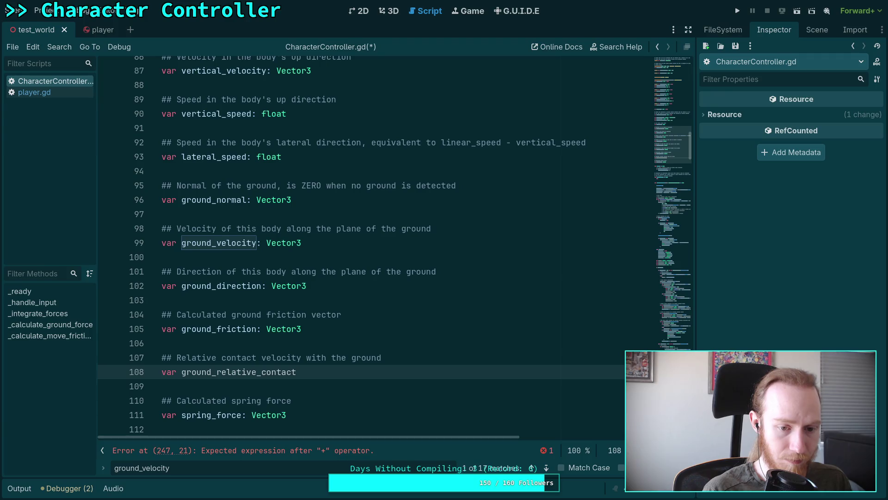
{"action": "key", "text": "BackSpace"}
{"action": "key", "text": "BackSpace"}
{"action": "key", "text": "BackSpace"}
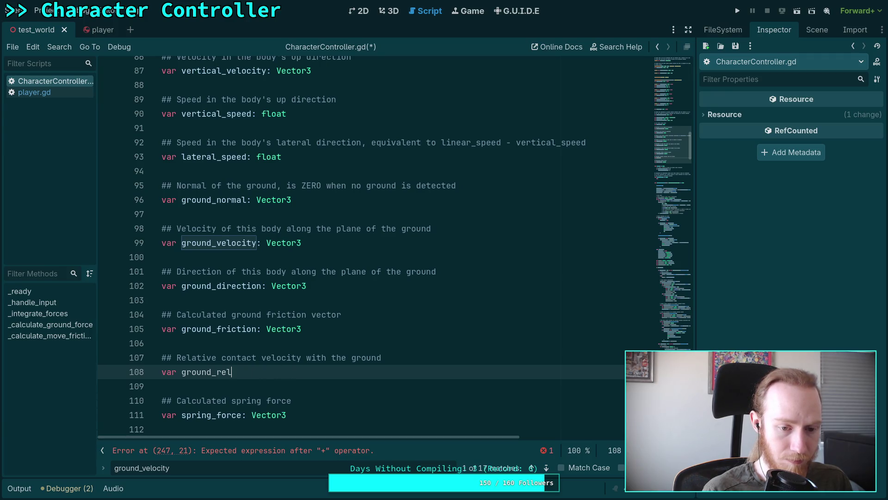
{"action": "type", "text": "_c"}
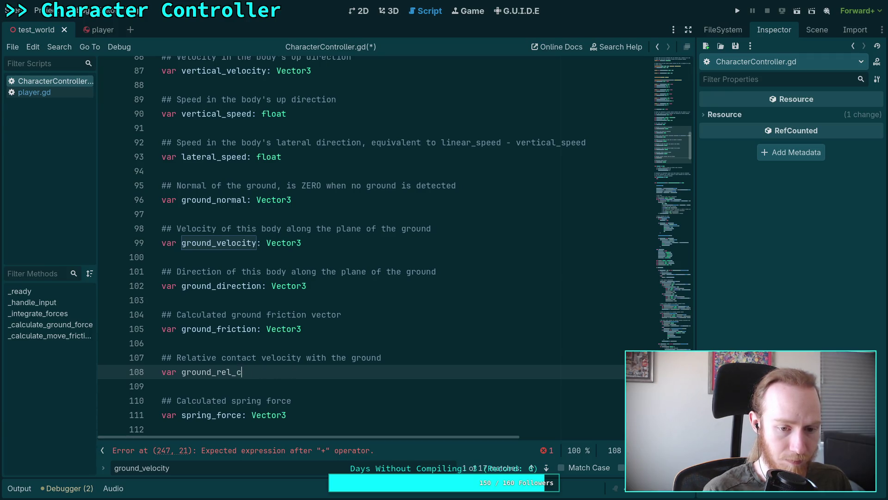
{"action": "type", "text": "on_velacity: Vector3"}
Accept the Vector3 type, then add 'ground_rel_con_velocity = state.linear_velocity' in the zero-contact-velocity branch
{"action": "left_click", "coordinate": [216, 329]}
{"action": "scroll", "coordinate": [354, 284], "scroll_direction": "down", "scroll_amount": 7}
{"action": "scroll", "coordinate": [354, 283], "scroll_direction": "down", "scroll_amount": 20}
{"action": "scroll", "coordinate": [413, 197], "scroll_direction": "down", "scroll_amount": 20}
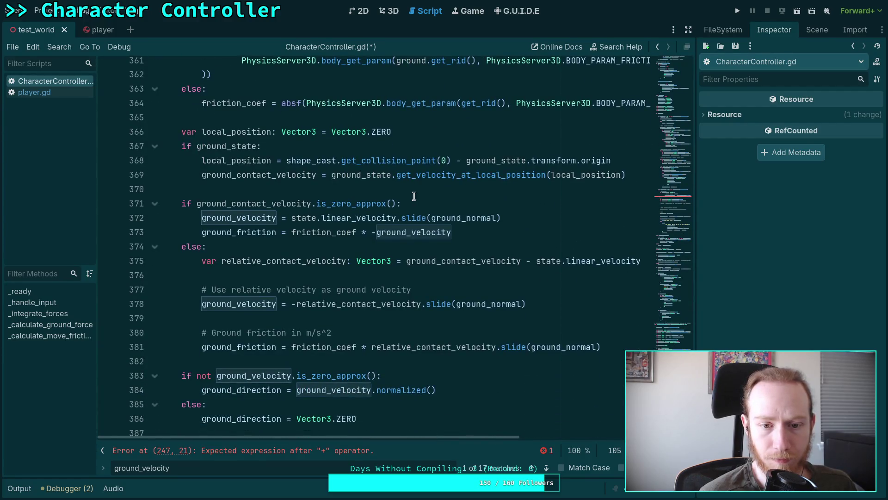
{"action": "left_click", "coordinate": [413, 198]}
{"action": "key", "text": "Return"}
{"action": "type", "text": "ground_rel_con_velocity = state.linear_velocity"}
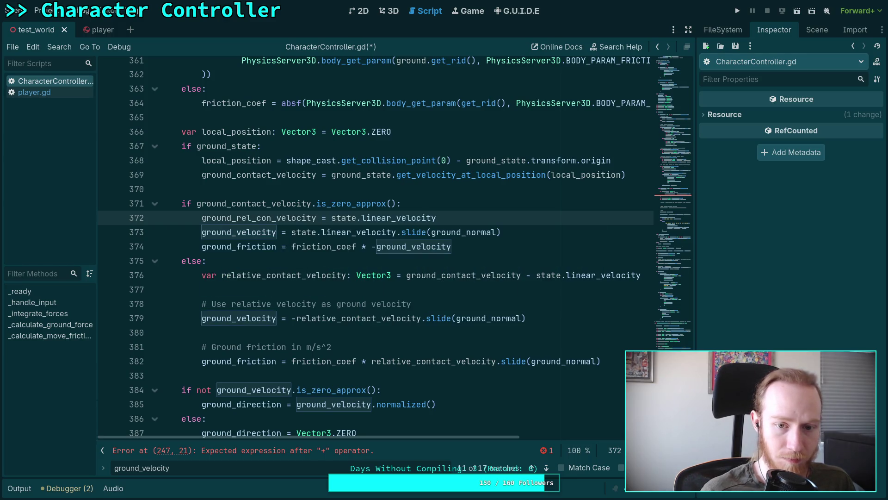
{"action": "scroll", "coordinate": [396, 217], "scroll_direction": "down", "scroll_amount": 1}
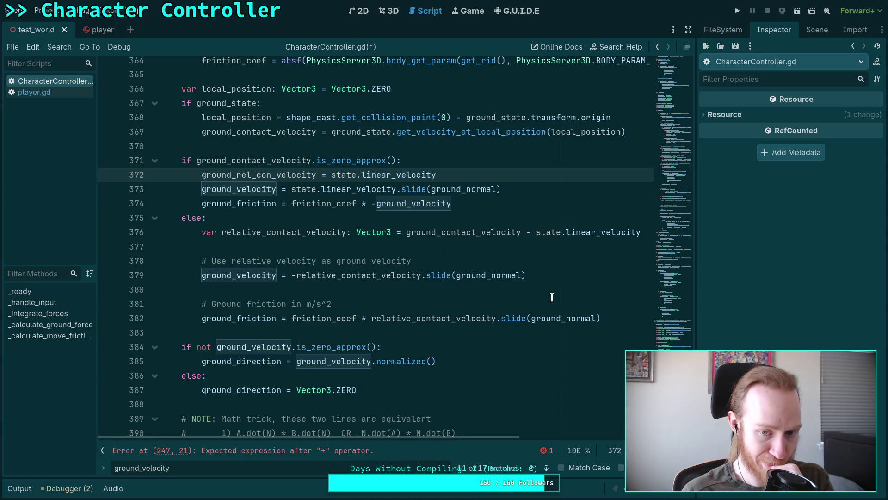
{"action": "left_click", "coordinate": [552, 275]}
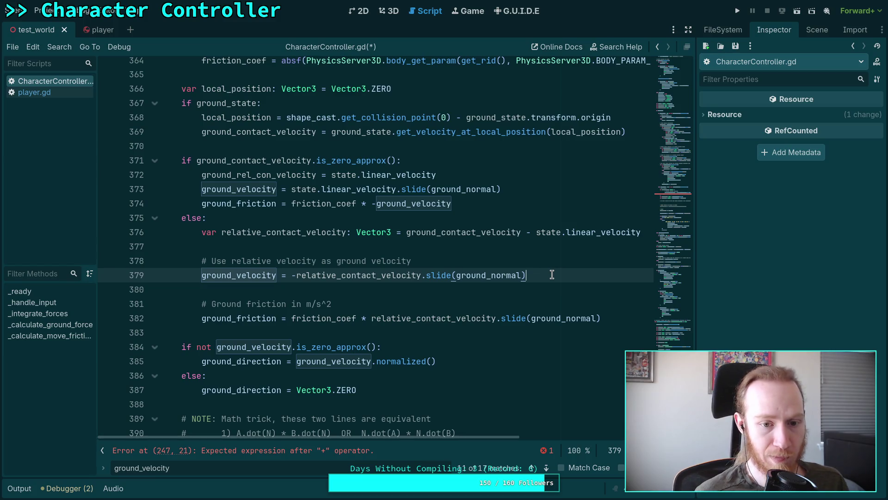
Discard a started comment below line 379 and check other uses of relative_contact_velocity
{"action": "key", "text": "Return"}
{"action": "key", "text": "Return"}
{"action": "type", "text": "# Con"}
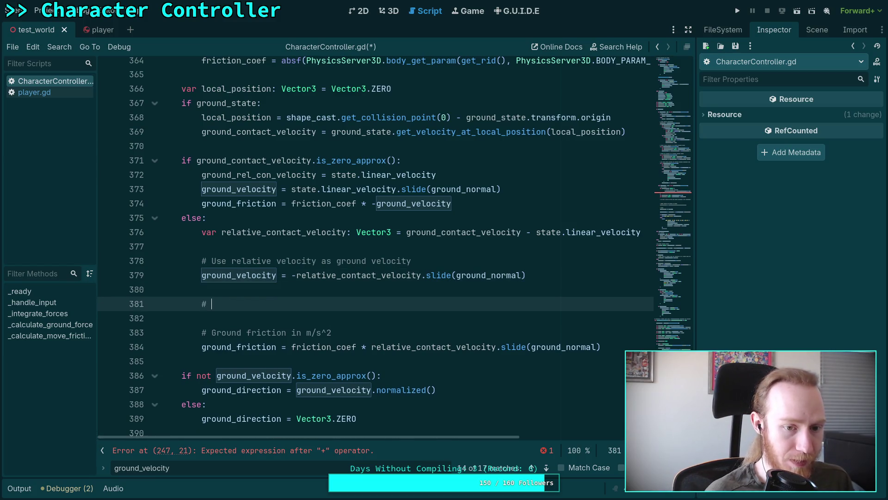
{"action": "key", "text": "BackSpace"}
{"action": "key", "text": "BackSpace"}
{"action": "key", "text": "BackSpace"}
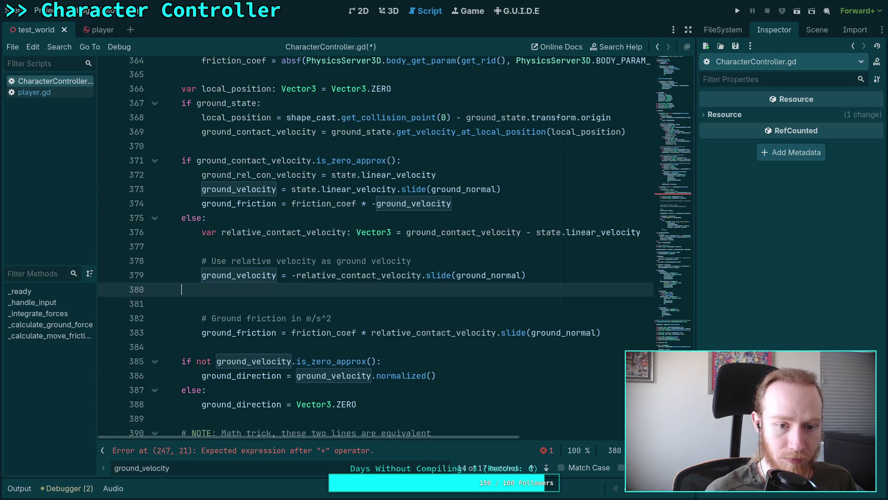
{"action": "key", "text": "BackSpace"}
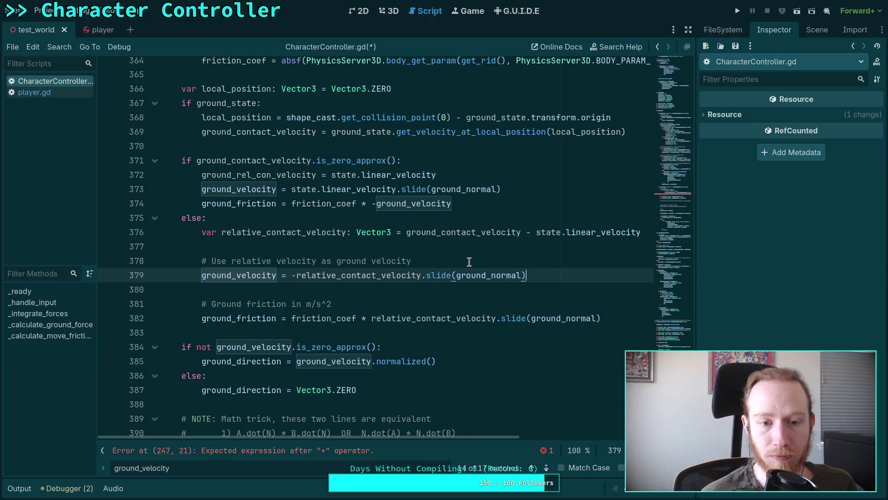
{"action": "left_click", "coordinate": [416, 318]}
{"action": "double_click", "coordinate": [416, 318]}
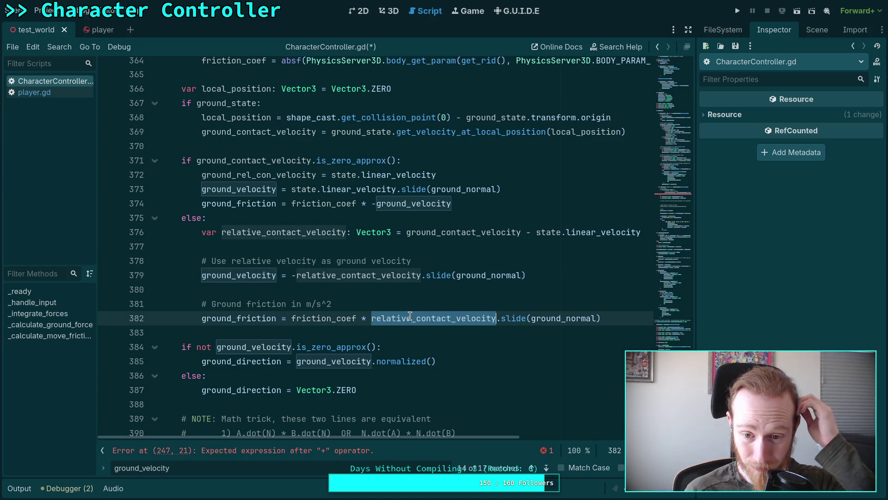
{"action": "left_click", "coordinate": [428, 251]}
{"action": "left_click", "coordinate": [561, 272]}
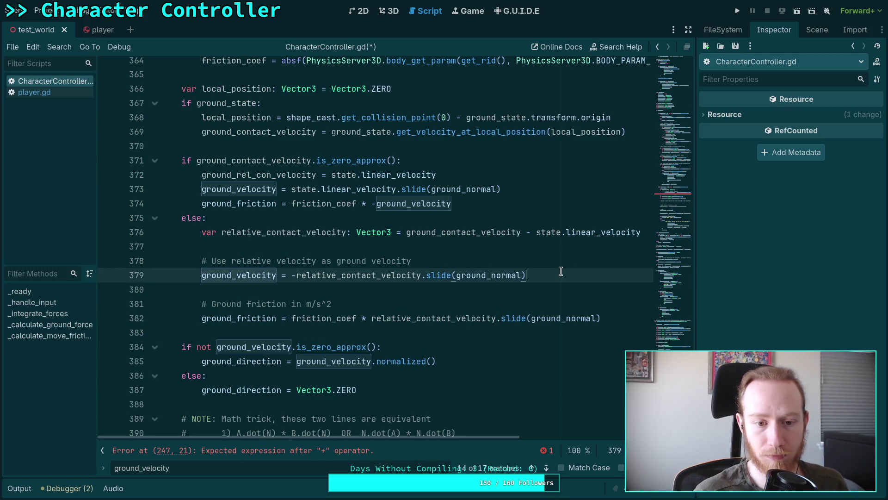
Add 'ground_rel_con_velocity = -relative_contact_velocity' above the ground_velocity line
{"action": "key", "text": "Return"}
{"action": "key", "text": "Return"}
{"action": "type", "text": "grou"}
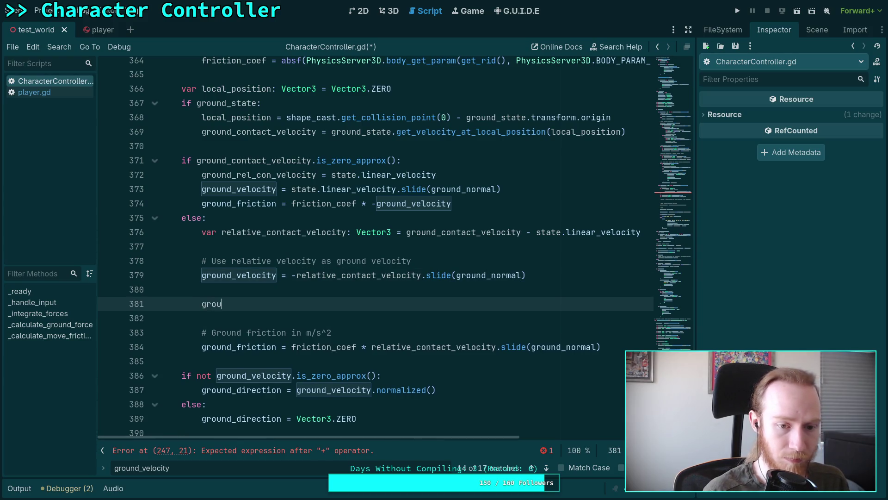
{"action": "key", "text": "Down"}
{"action": "key", "text": "Down"}
{"action": "key", "text": "Down"}
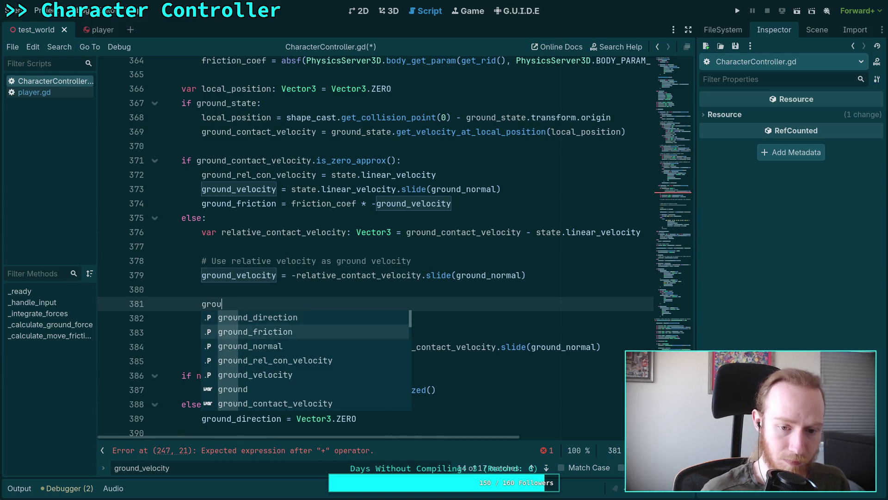
{"action": "key", "text": "Return"}
{"action": "type", "text": "= -rel"}
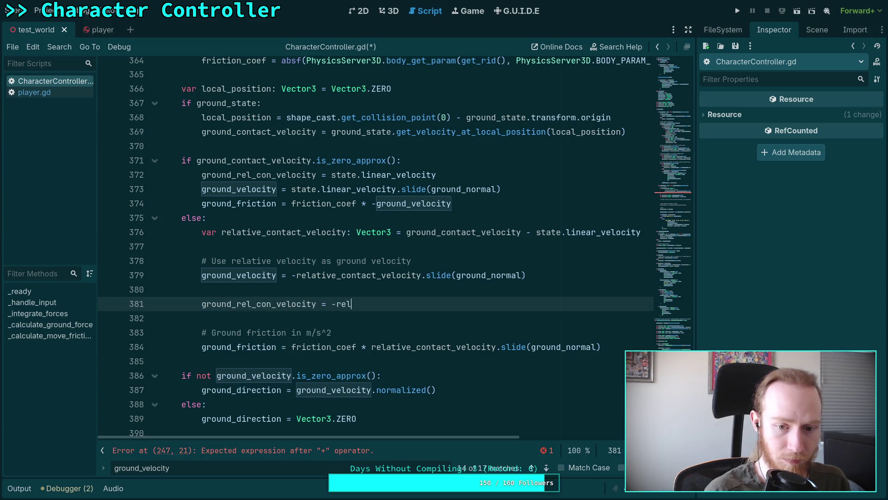
{"action": "key", "text": "Return"}
{"action": "key", "text": "alt+Up"}
{"action": "key", "text": "alt+Up"}
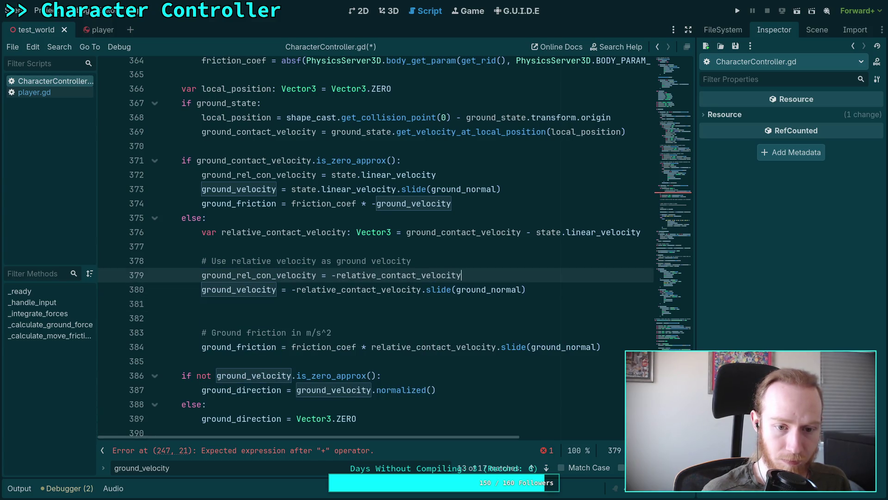
{"action": "left_click", "coordinate": [411, 307]}
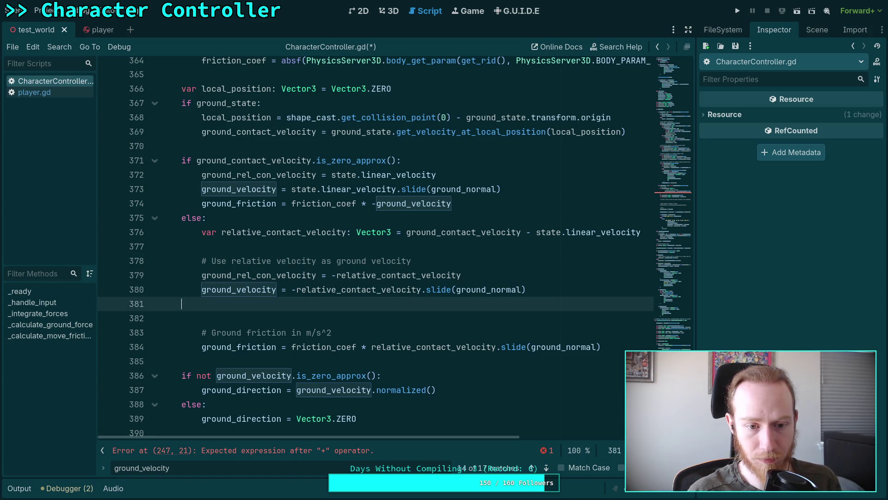
{"action": "key", "text": "BackSpace"}
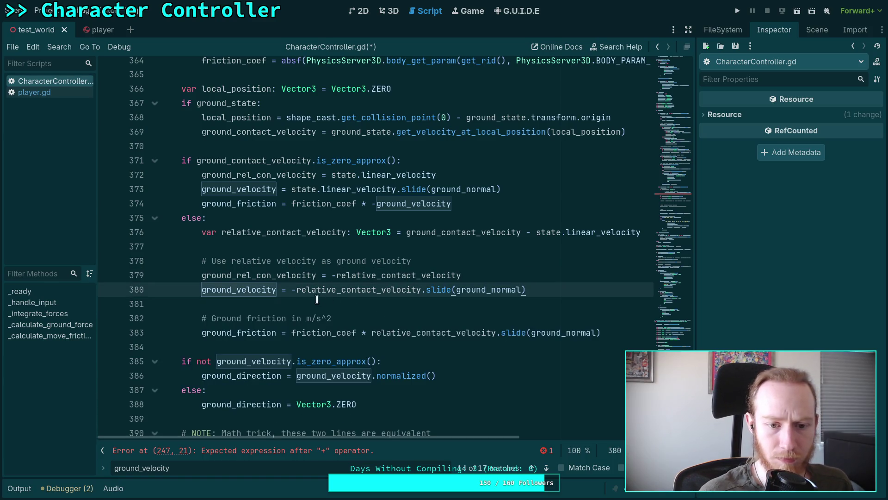
Make ground_velocity slide ground_rel_con_velocity along ground_normal instead of -relative_contact_velocity
{"action": "mouse_move", "coordinate": [292, 293]}
{"action": "left_mouse_down"}
{"action": "mouse_move", "coordinate": [401, 290]}
{"action": "mouse_move", "coordinate": [376, 291]}
{"action": "left_mouse_up"}
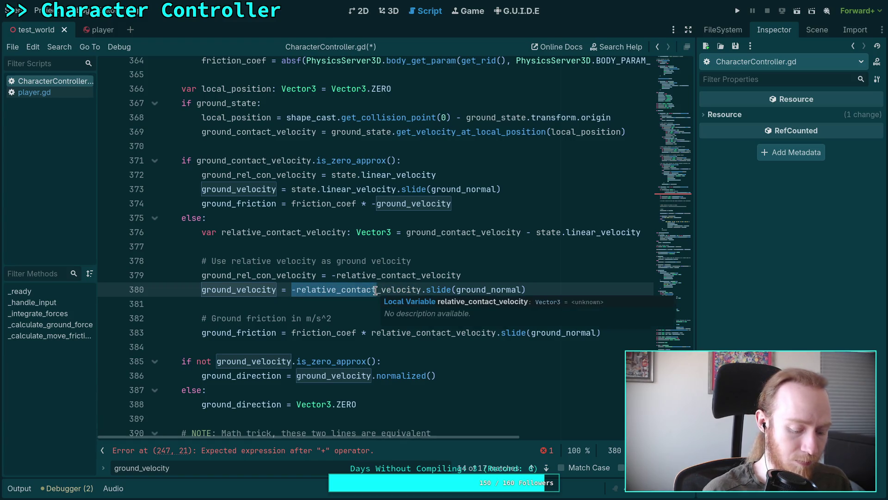
{"action": "type", "text": "ground"}
{"action": "key", "text": "Down"}
{"action": "key", "text": "Down"}
{"action": "key", "text": "Return"}
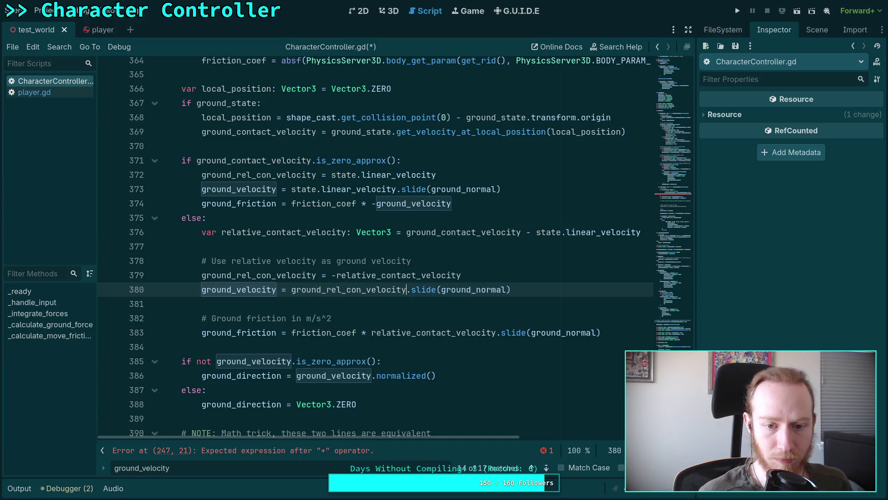
Save CharacterController.gd, scroll up to the line 247 error, and show the unit-circle chart
{"action": "key", "text": "ctrl+s"}
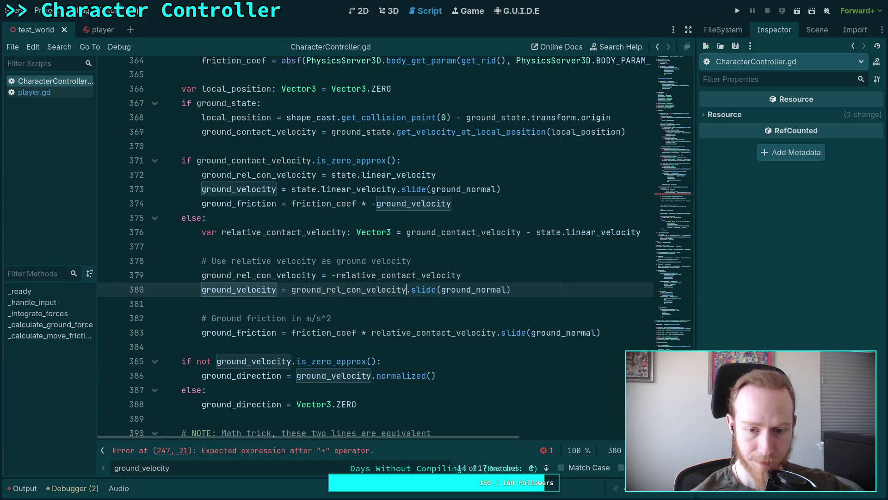
{"action": "left_click", "coordinate": [389, 313]}
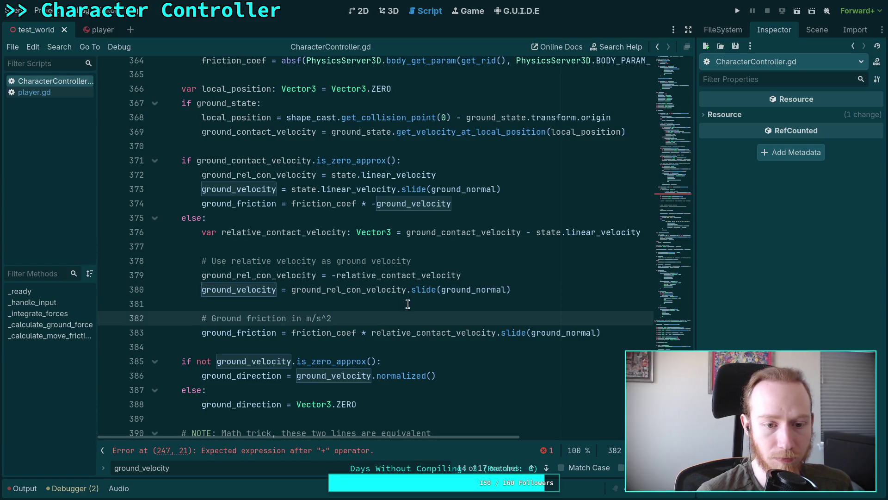
{"action": "left_click", "coordinate": [407, 304]}
{"action": "scroll", "coordinate": [497, 326], "scroll_direction": "up", "scroll_amount": 1}
{"action": "scroll", "coordinate": [496, 326], "scroll_direction": "up", "scroll_amount": 20}
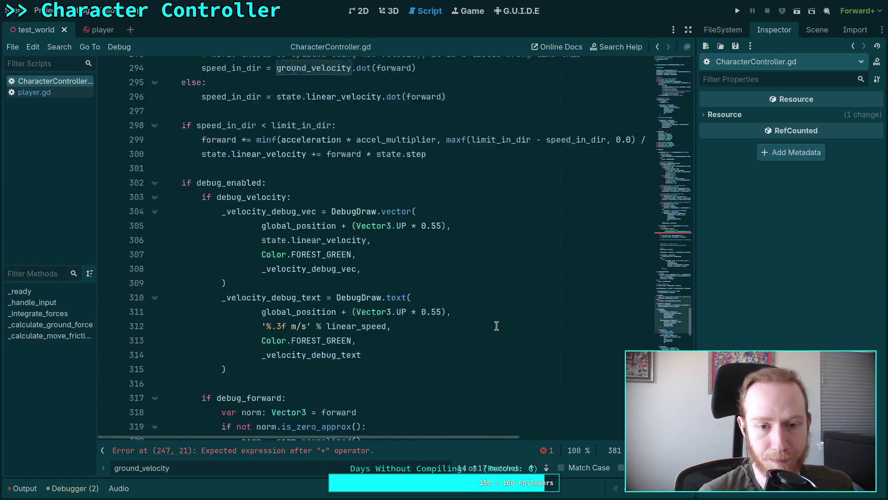
{"action": "scroll", "coordinate": [497, 325], "scroll_direction": "up", "scroll_amount": 14}
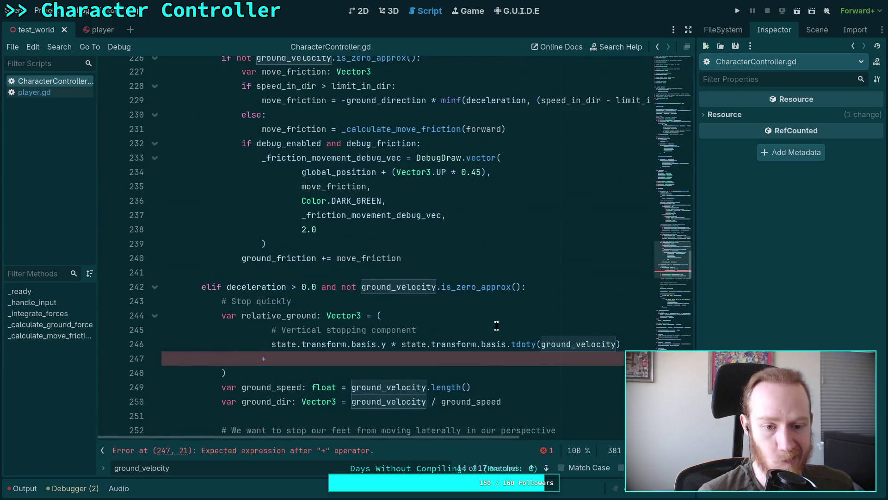
{"action": "key", "text": "super+4"}
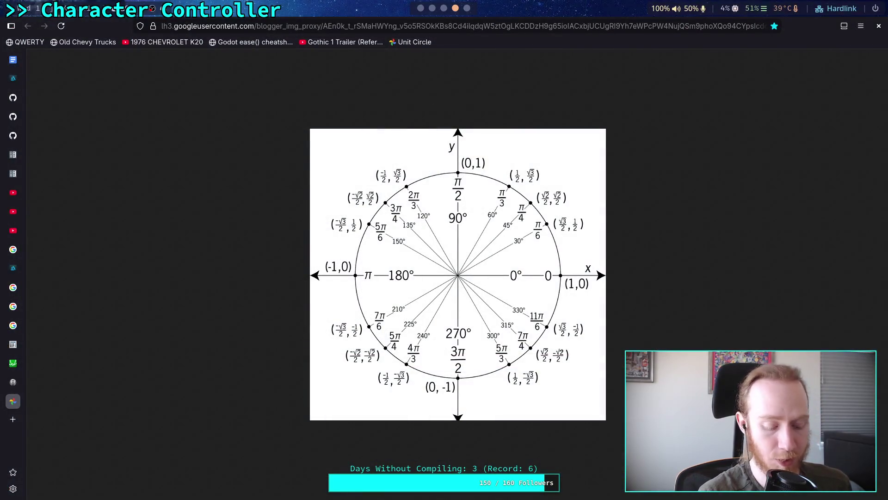
Hide Paint Layer 2's hand-drawn strokes in Krita and return to the Godot script
{"action": "key", "text": "super+5"}
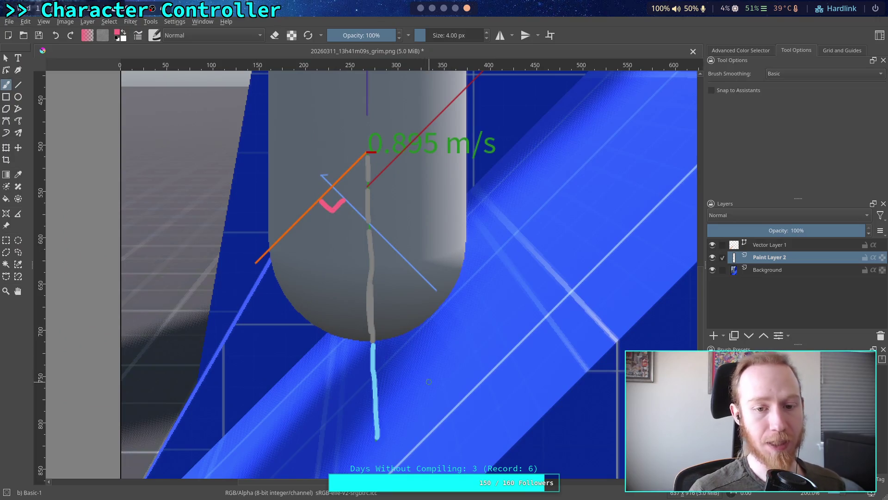
{"action": "left_click", "coordinate": [712, 257]}
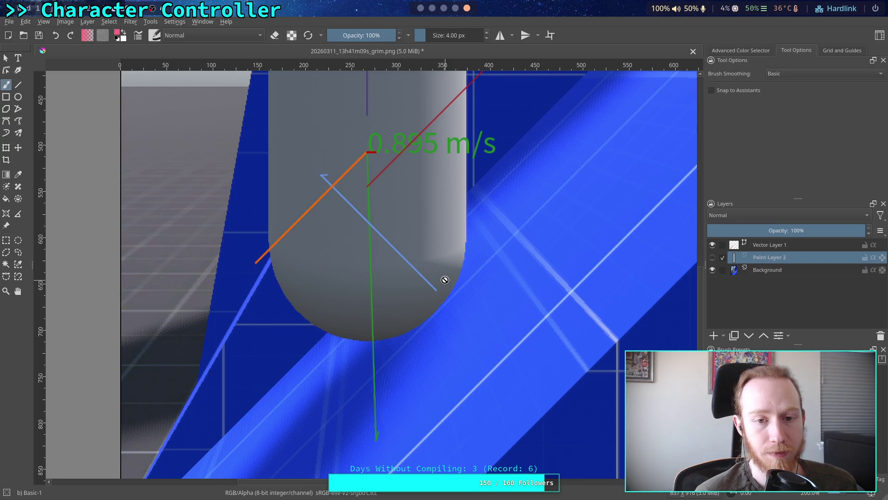
{"action": "key", "text": "alt+Tab"}
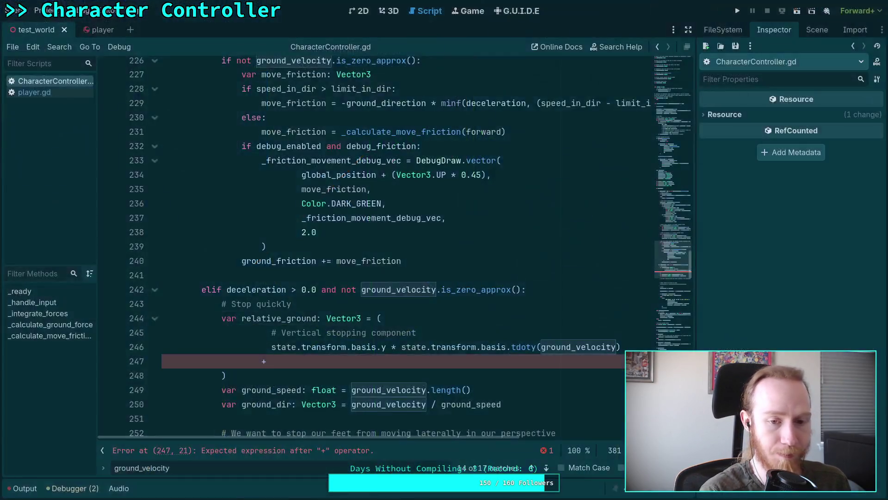
Finish line 247 with 'ground_rel_con_velocity.slide(state.transform.basis.y)' and save the script
{"action": "left_click", "coordinate": [523, 359]}
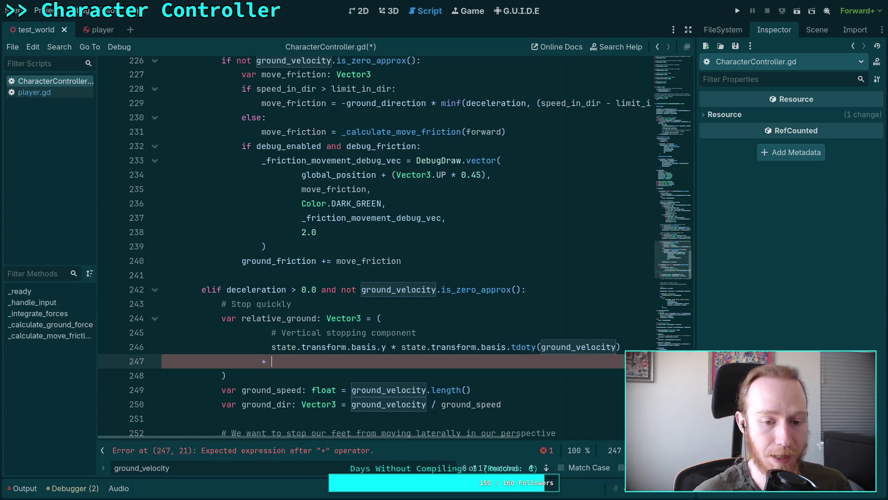
{"action": "type", "text": "ground_re"}
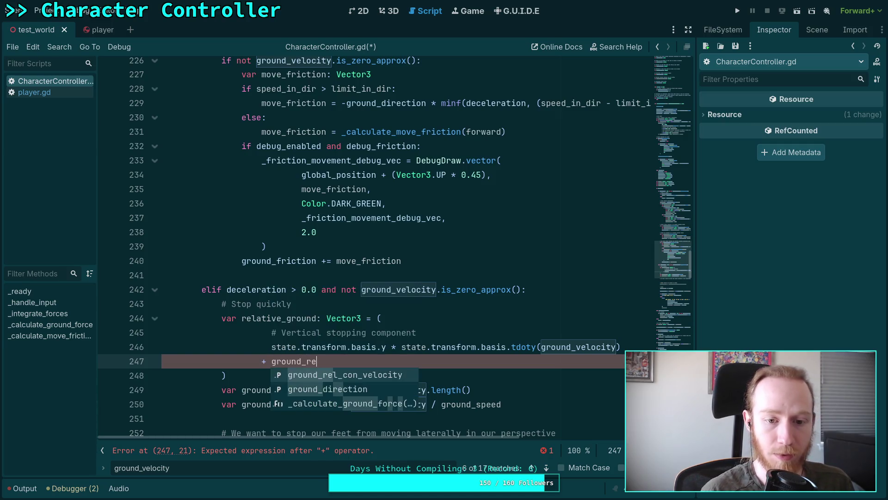
{"action": "key", "text": "Return"}
{"action": "type", "text": ".slid"}
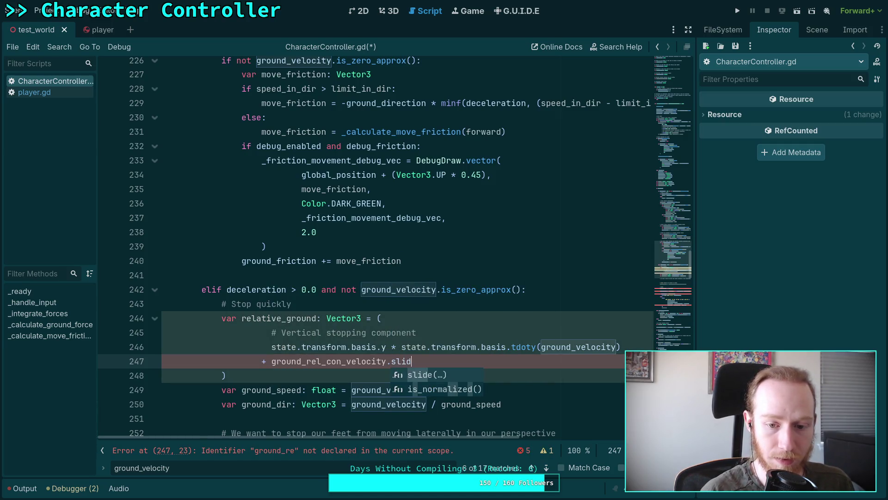
{"action": "key", "text": "Return"}
{"action": "type", "text": "state.tran"}
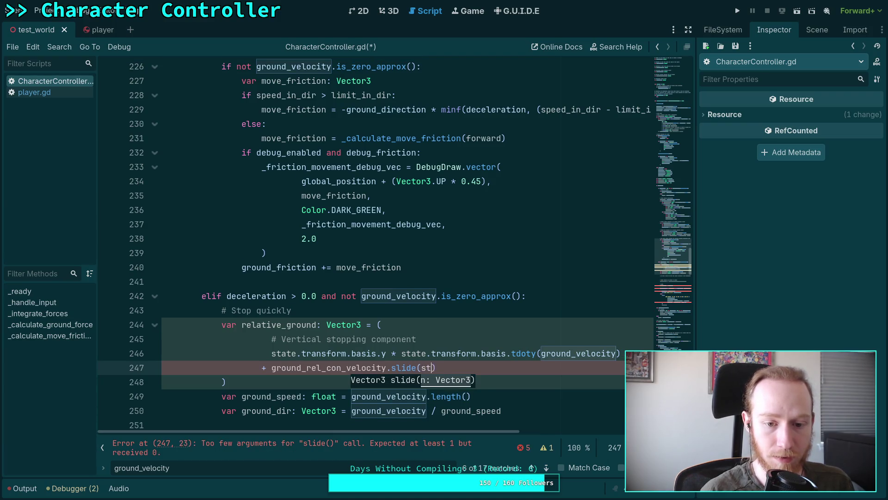
{"action": "key", "text": "Return"}
{"action": "type", "text": ".b"}
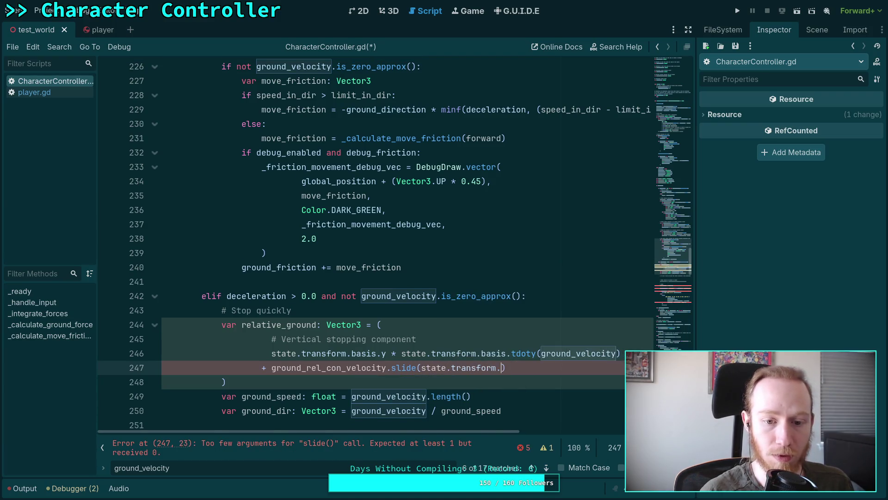
{"action": "type", "text": "a"}
{"action": "key", "text": "Return"}
{"action": "type", "text": ".y)"}
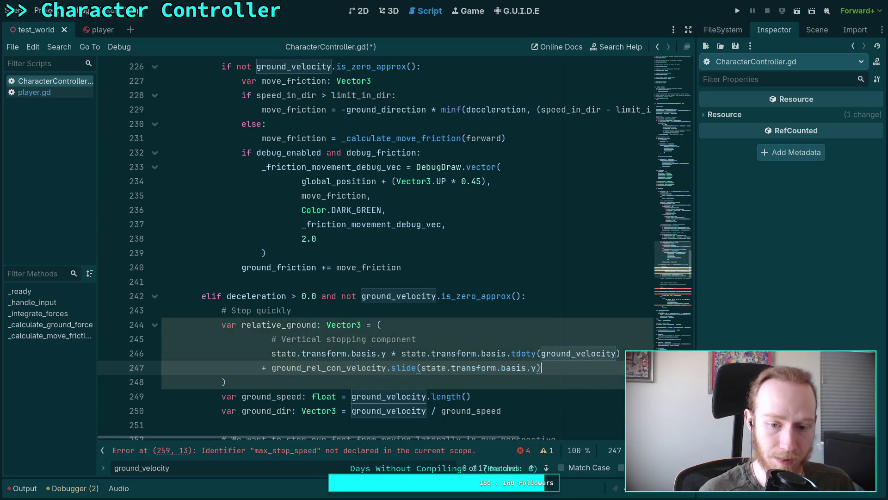
{"action": "key", "text": "ctrl+s"}
{"action": "left_click", "coordinate": [454, 378]}
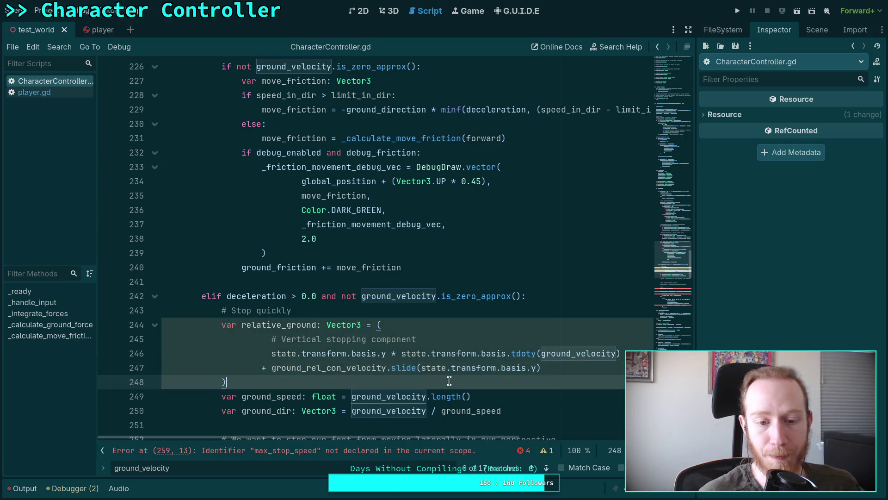
Replace ground_velocity with relative_ground in the ground_speed and ground_dir lines (249, 250)
{"action": "scroll", "coordinate": [442, 381], "scroll_direction": "down", "scroll_amount": 1}
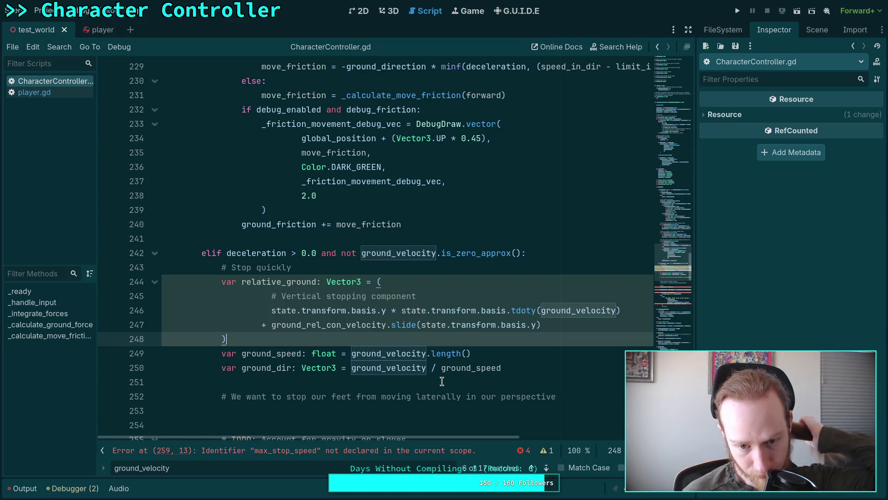
{"action": "double_click", "coordinate": [267, 280]}
{"action": "key", "text": "ctrl+c"}
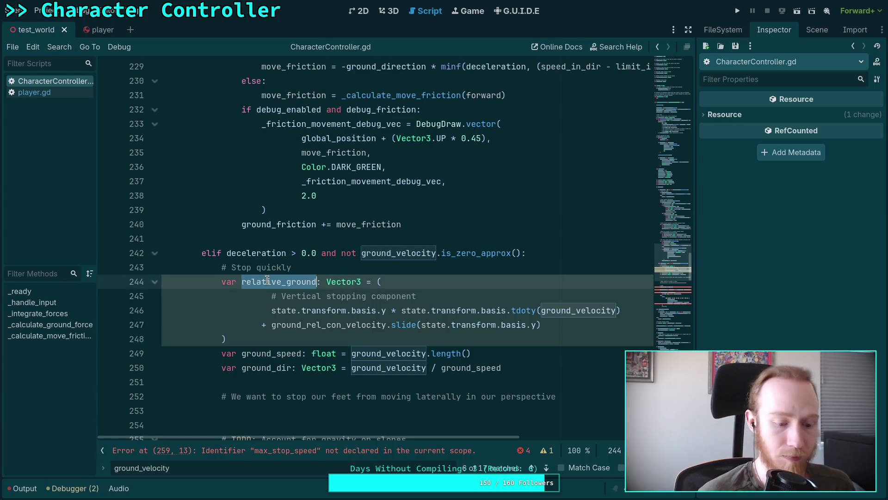
{"action": "scroll", "coordinate": [288, 269], "scroll_direction": "down", "scroll_amount": 2}
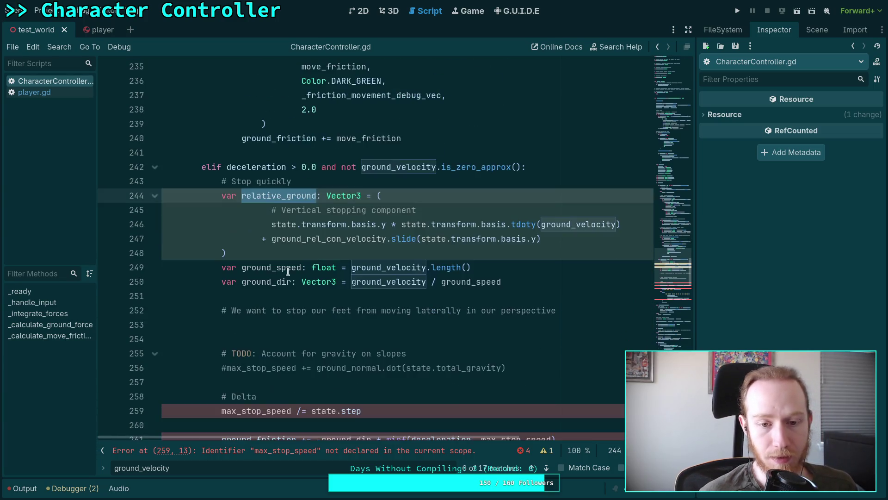
{"action": "scroll", "coordinate": [383, 273], "scroll_direction": "down", "scroll_amount": 3}
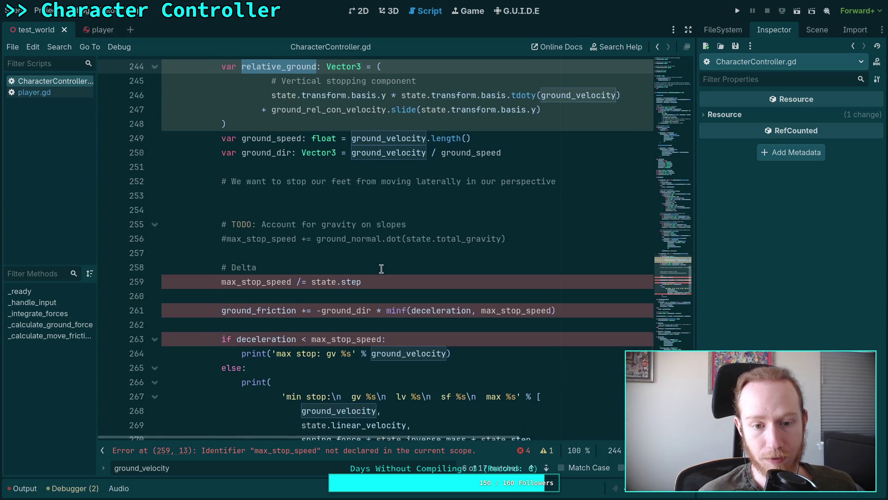
{"action": "scroll", "coordinate": [382, 273], "scroll_direction": "up", "scroll_amount": 2}
{"action": "double_click", "coordinate": [394, 227]}
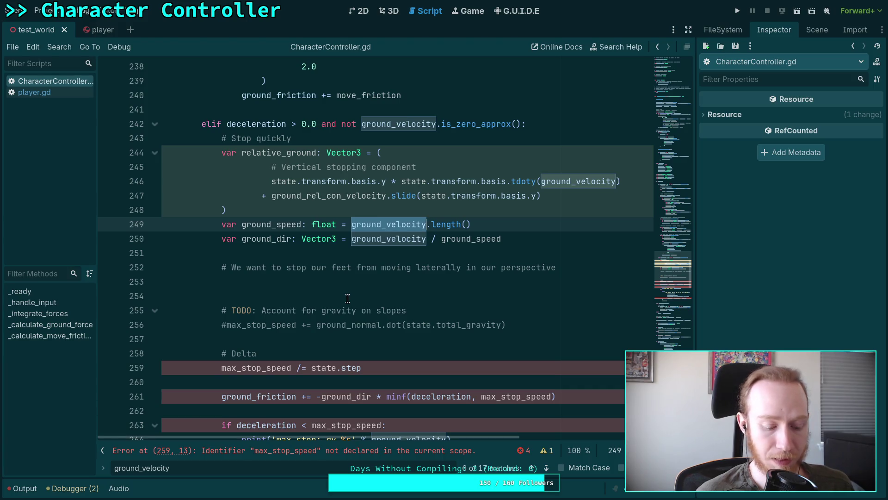
{"action": "key", "text": "ctrl+v"}
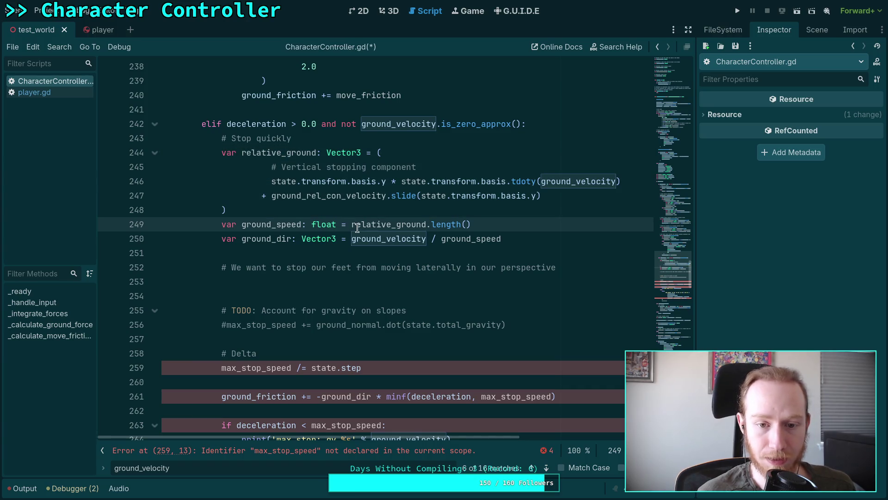
{"action": "double_click", "coordinate": [374, 237]}
{"action": "key", "text": "ctrl+v"}
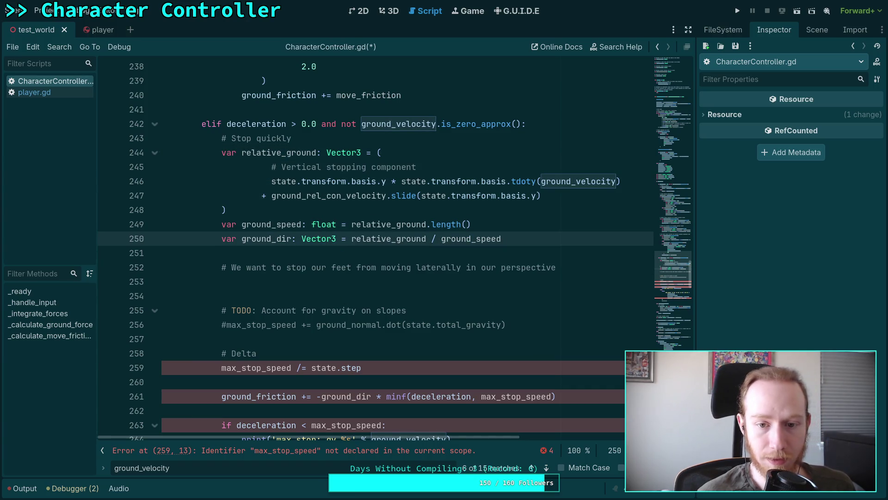
Select the obsolete lateral-stop comment and its blank lines above max_stop_speed
{"action": "scroll", "coordinate": [363, 315], "scroll_direction": "down", "scroll_amount": 2}
{"action": "scroll", "coordinate": [284, 305], "scroll_direction": "up", "scroll_amount": 2}
{"action": "scroll", "coordinate": [283, 305], "scroll_direction": "down", "scroll_amount": 2}
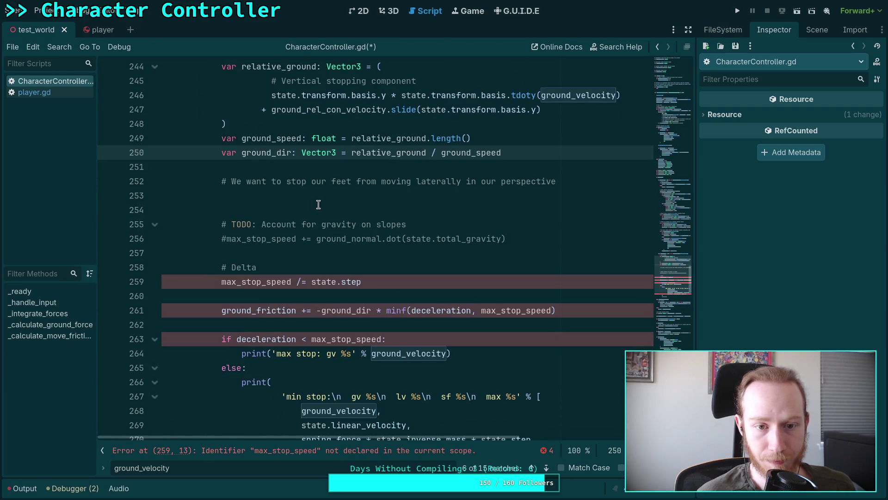
{"action": "left_click", "coordinate": [335, 195]}
{"action": "key", "text": "shift+Up"}
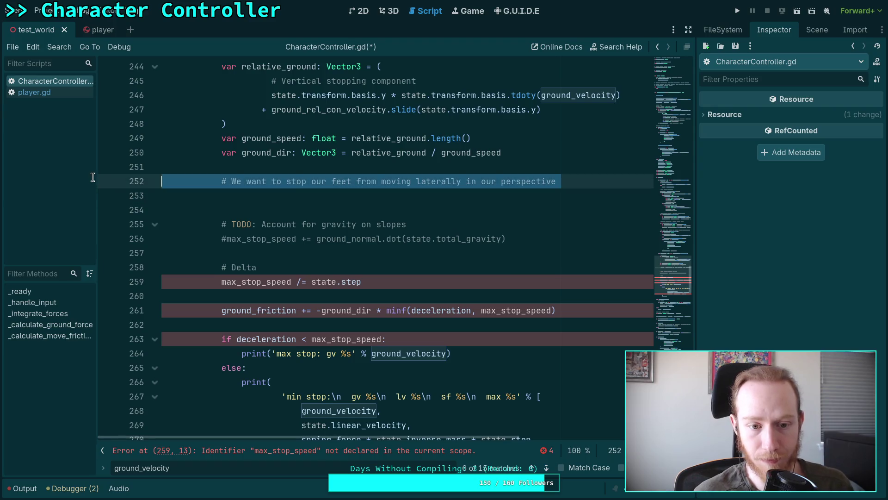
Delete the obsolete comment, declare max_stop_speed as float = ground_speed / state.step, and save
{"action": "key", "text": "BackSpace"}
{"action": "key", "text": "BackSpace"}
{"action": "key", "text": "BackSpace"}
{"action": "left_click", "coordinate": [222, 238]}
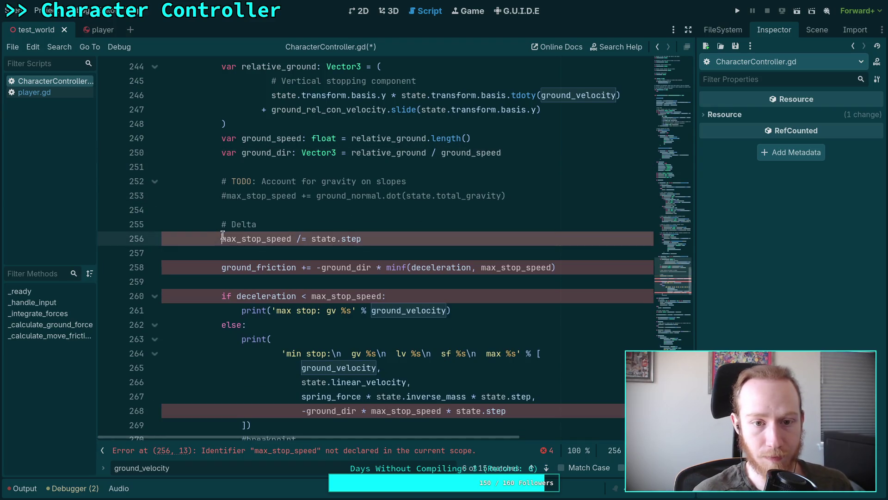
{"action": "type", "text": "var "}
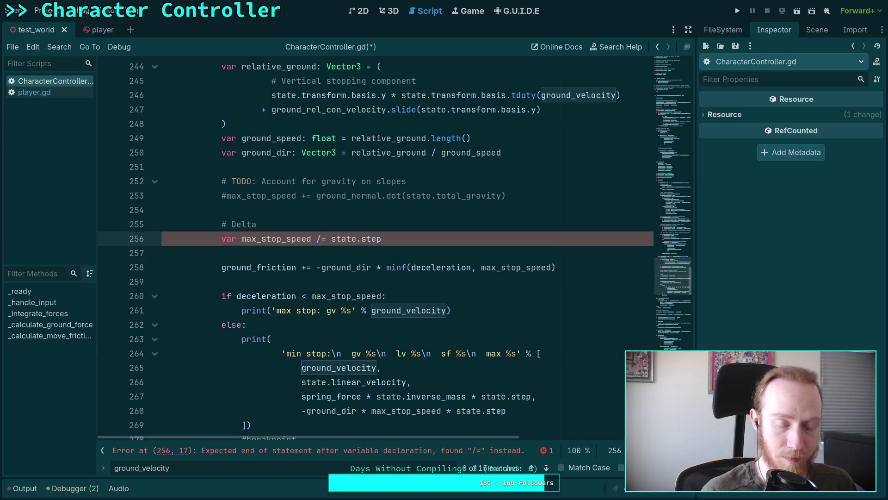
{"action": "type", "text": ":"}
{"action": "type", "text": " float"}
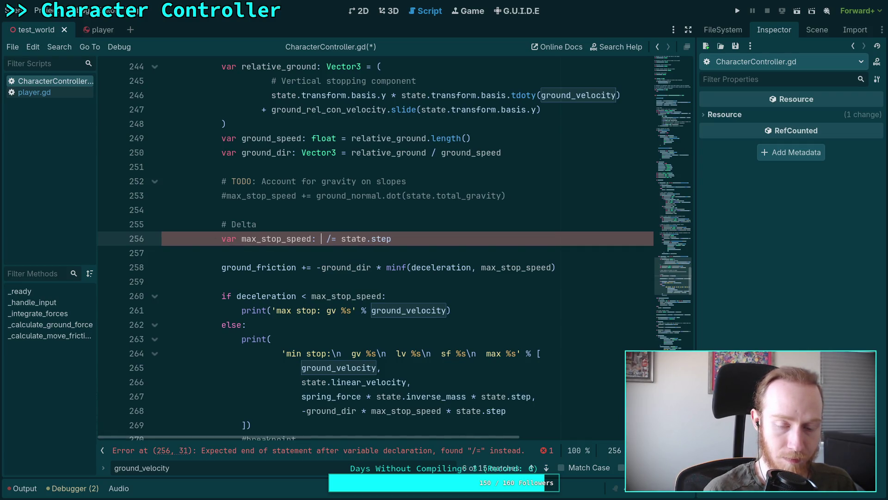
{"action": "type", "text": " ="}
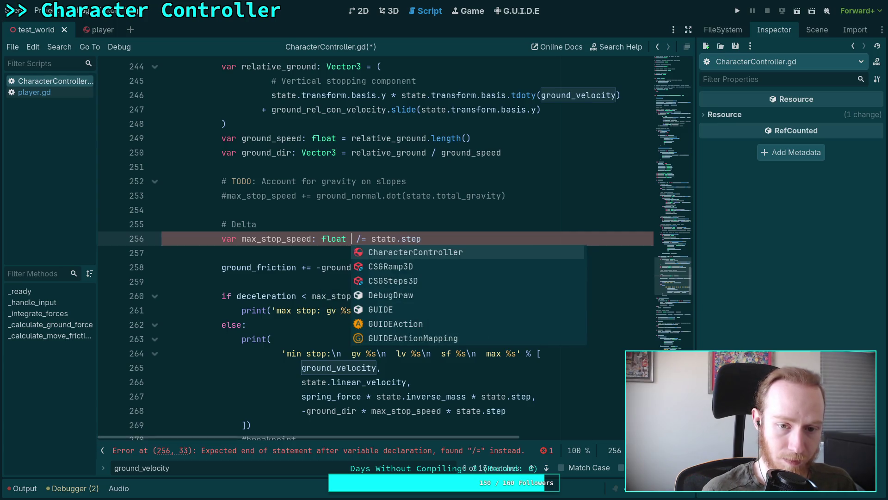
{"action": "key", "text": "Right"}
{"action": "key", "text": "Right"}
{"action": "key", "text": "Delete"}
{"action": "key", "text": "Left"}
{"action": "key", "text": "Left"}
{"action": "type", "text": "grou"}
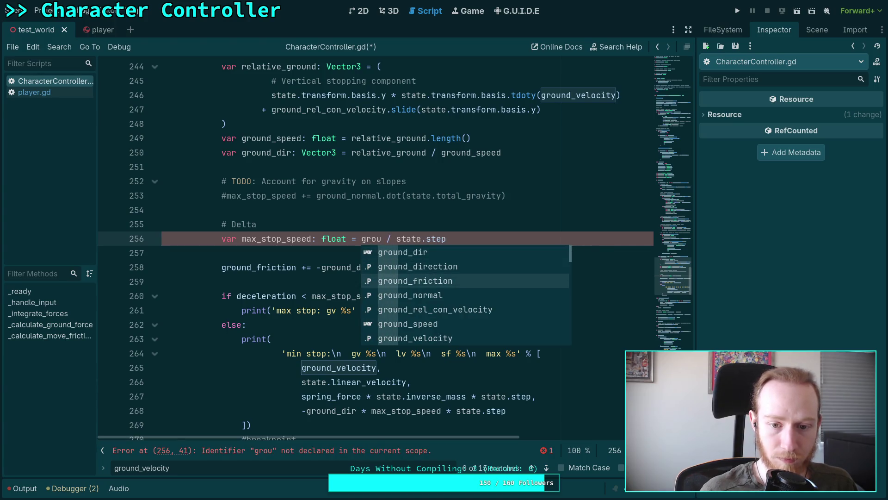
{"action": "key", "text": "Down"}
{"action": "key", "text": "Down"}
{"action": "key", "text": "Down"}
{"action": "key", "text": "Return"}
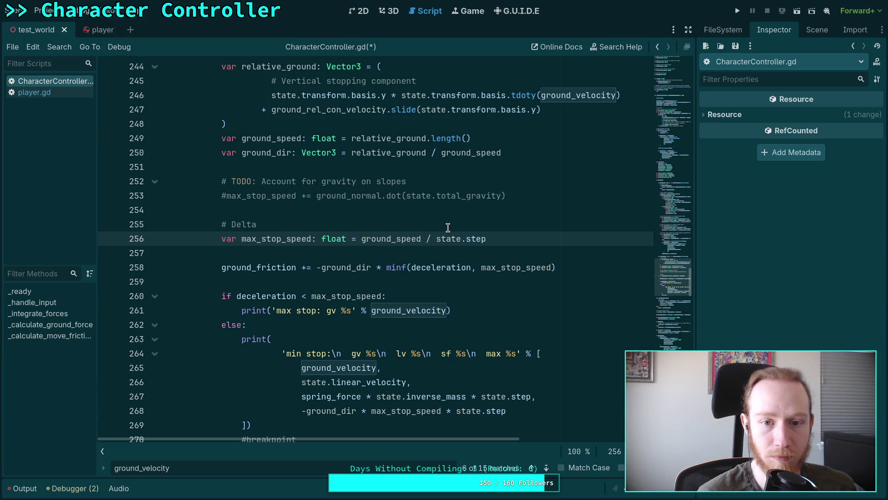
{"action": "key", "text": "ctrl+s"}
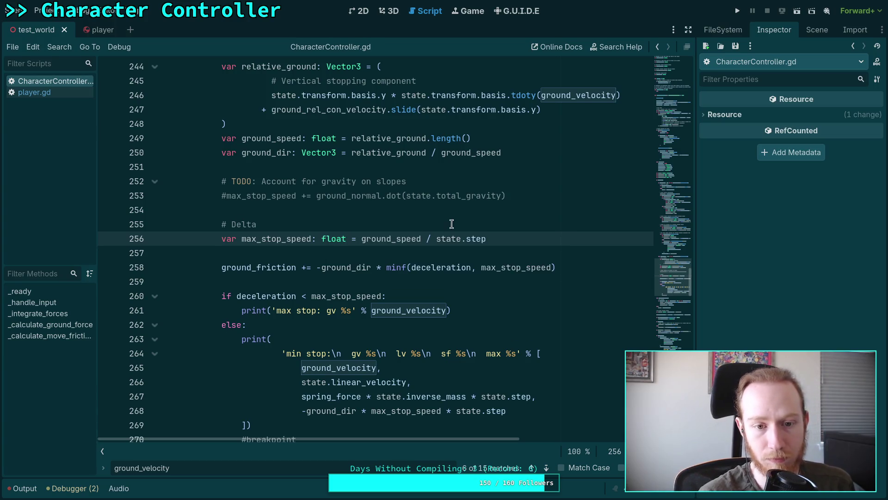
{"action": "left_click", "coordinate": [428, 250]}
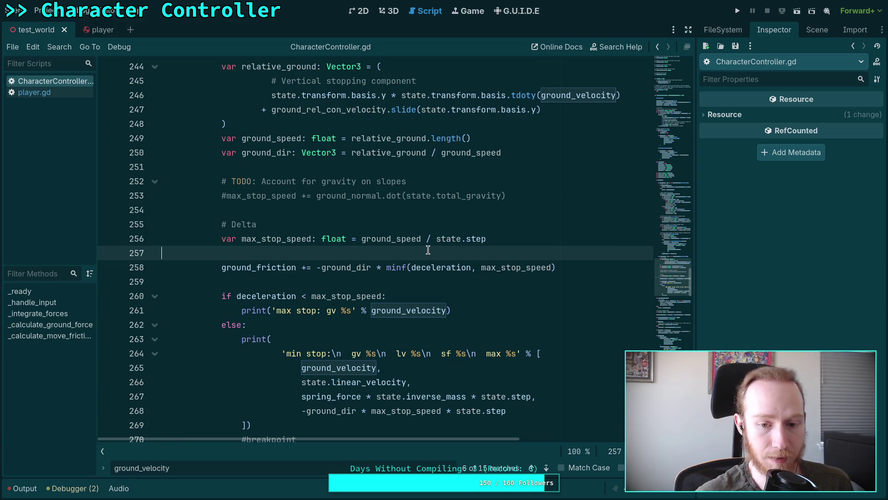
Change both debug prints on lines 261 and 265 to output relative_ground, then save
{"action": "double_click", "coordinate": [397, 310]}
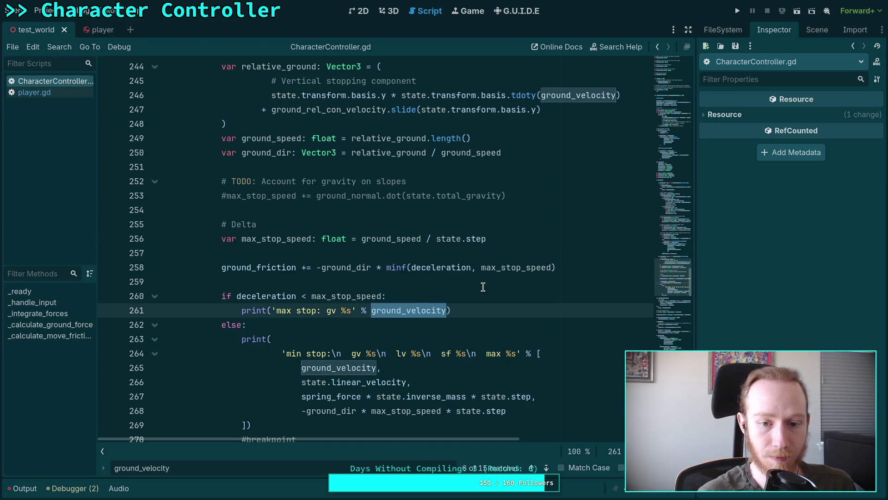
{"action": "type", "text": "rel"}
{"action": "key", "text": "Return"}
{"action": "double_click", "coordinate": [350, 368]}
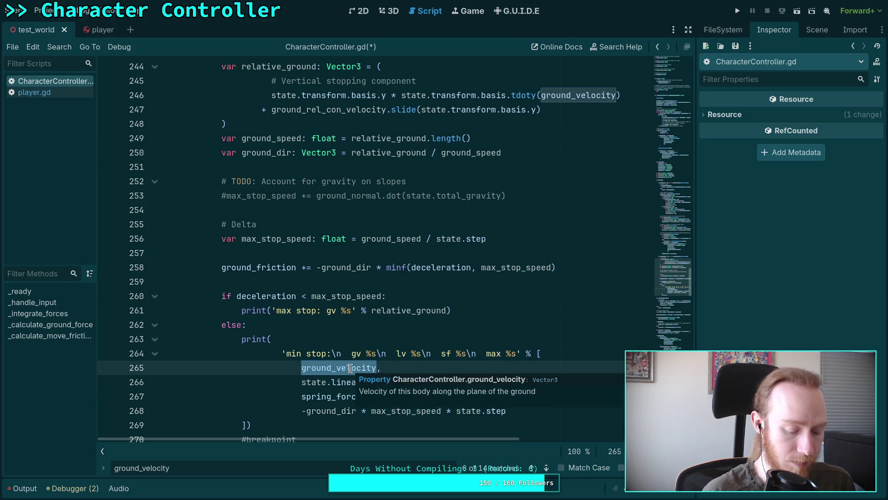
{"action": "type", "text": "rel,"}
{"action": "key", "text": "Return"}
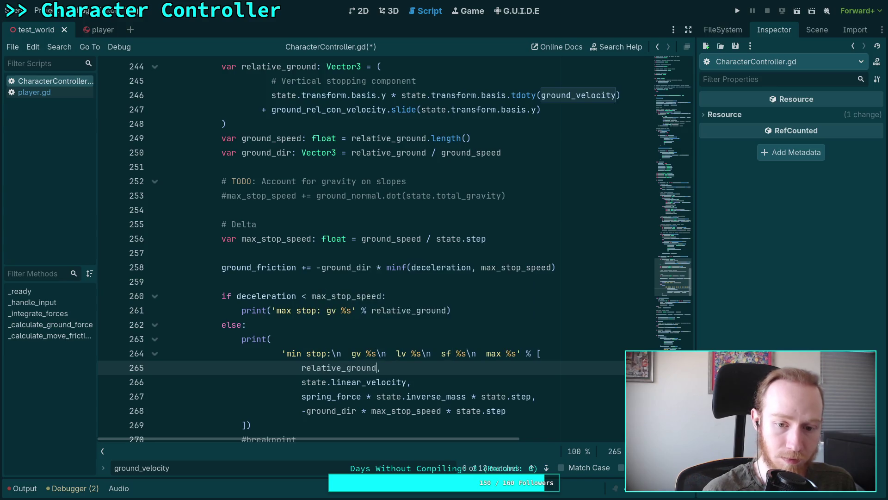
{"action": "key", "text": "ctrl+s"}
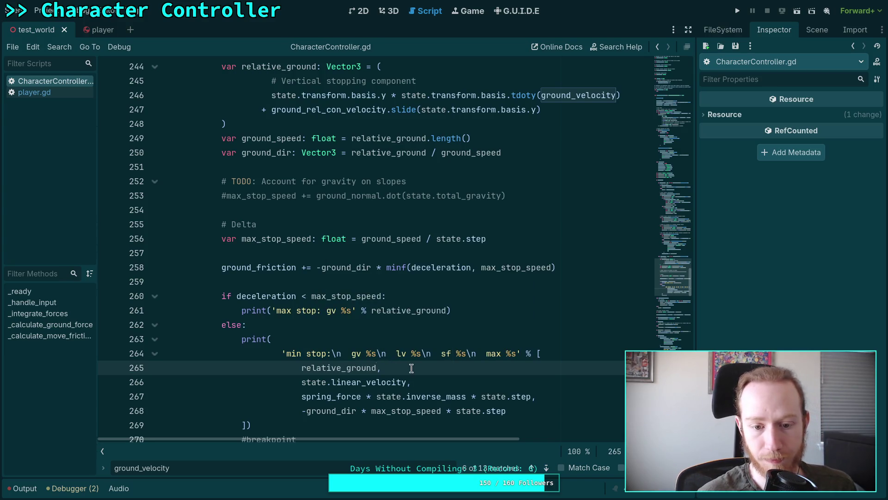
Uncomment the breakpoint on line 270
{"action": "scroll", "coordinate": [454, 373], "scroll_direction": "down", "scroll_amount": 1}
{"action": "left_click", "coordinate": [404, 383]}
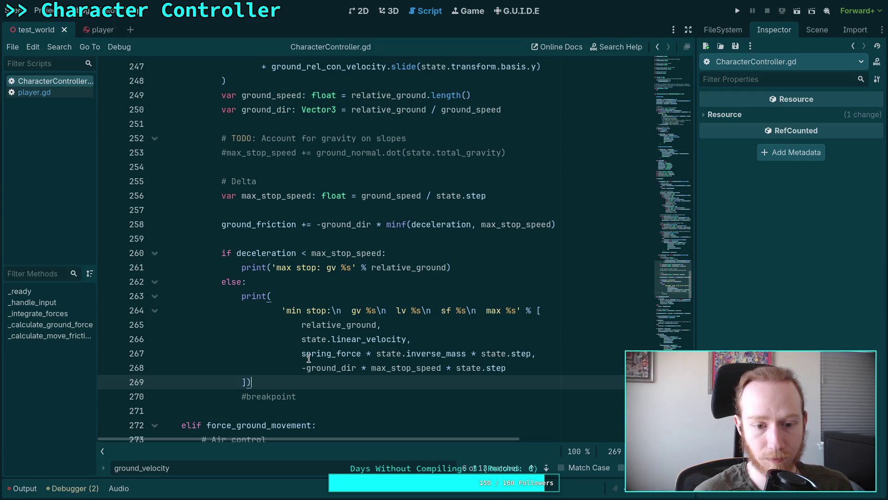
{"action": "left_click", "coordinate": [247, 396]}
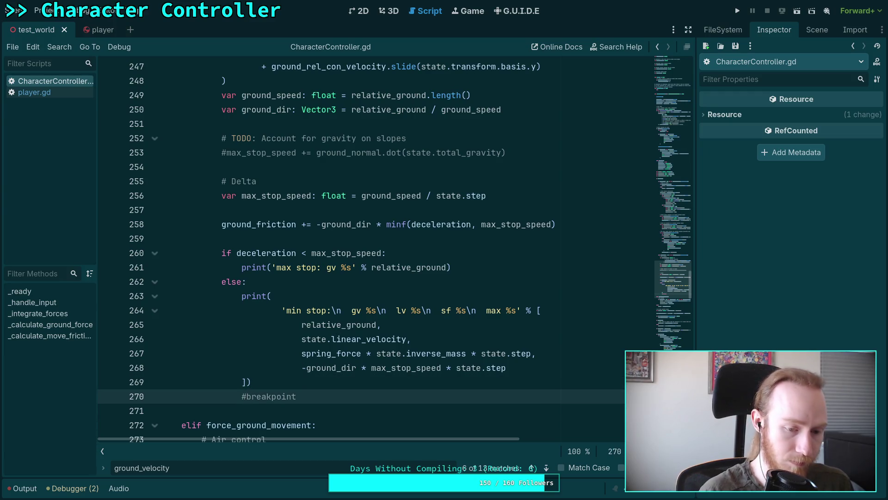
{"action": "key", "text": "BackSpace"}
{"action": "key", "text": "ctrl+minus"}
{"action": "key", "text": "ctrl+equal"}
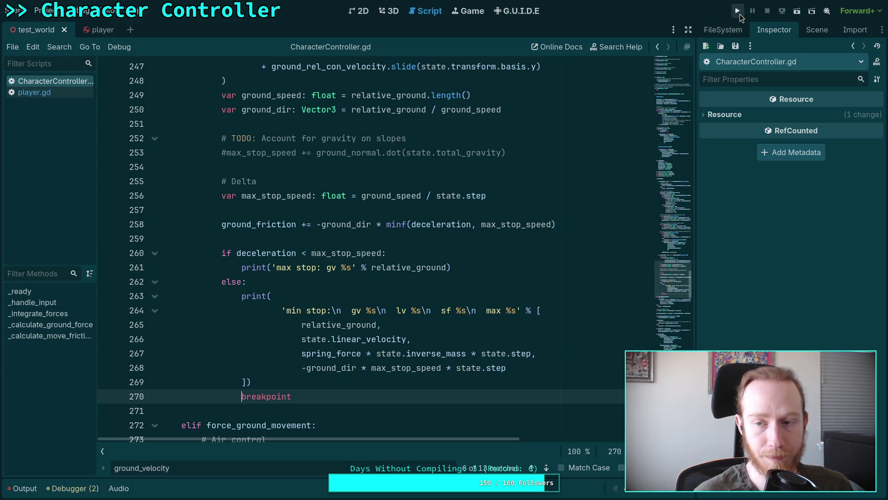
Run the project, move the game window aside, and read the max stop and min stop values in Output
{"action": "left_click", "coordinate": [738, 10]}
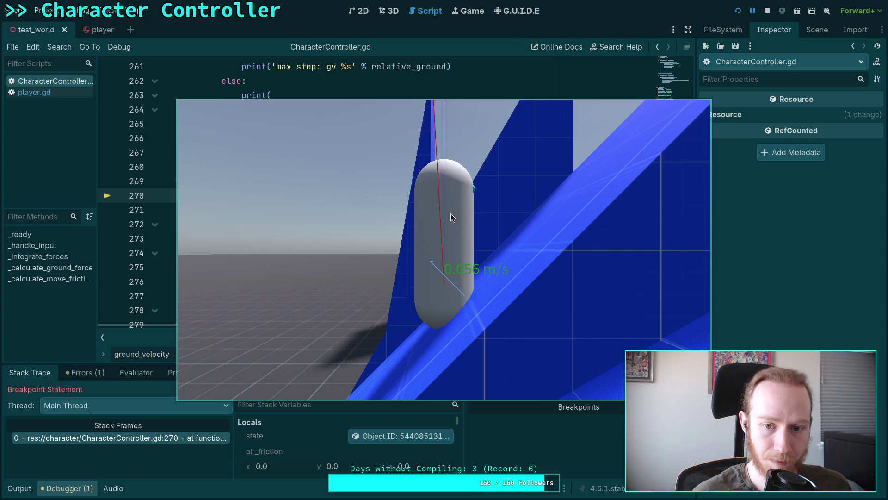
{"action": "mouse_move", "coordinate": [476, 298]}
{"action": "left_mouse_down"}
{"action": "mouse_move", "coordinate": [481, 237]}
{"action": "mouse_move", "coordinate": [626, 237]}
{"action": "mouse_move", "coordinate": [608, 237]}
{"action": "left_mouse_up"}
{"action": "left_click", "coordinate": [19, 489]}
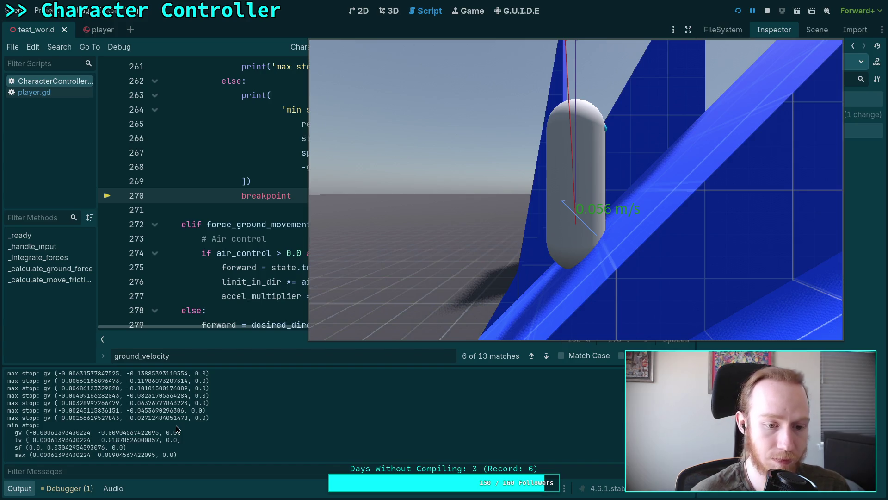
Comment out the line 270 breakpoint, resume the game, and move the capsule forward and back on the slope
{"action": "left_click", "coordinate": [242, 196]}
{"action": "type", "text": "#"}
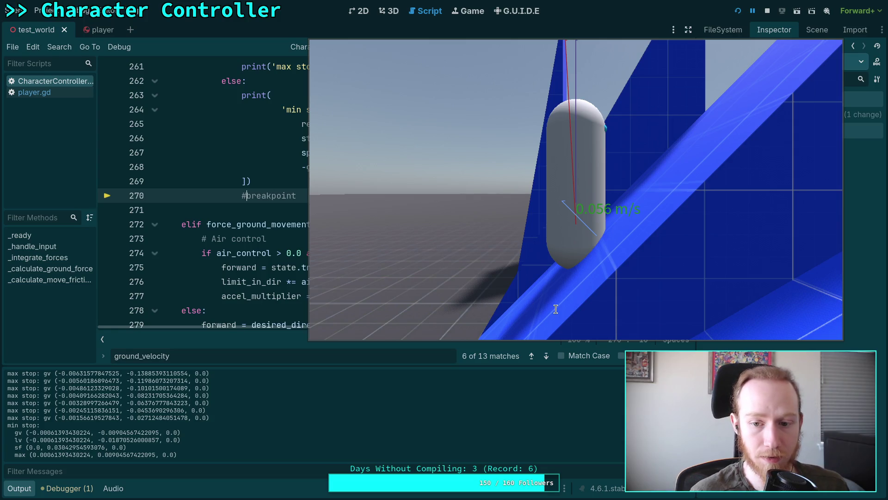
{"action": "left_click", "coordinate": [67, 488]}
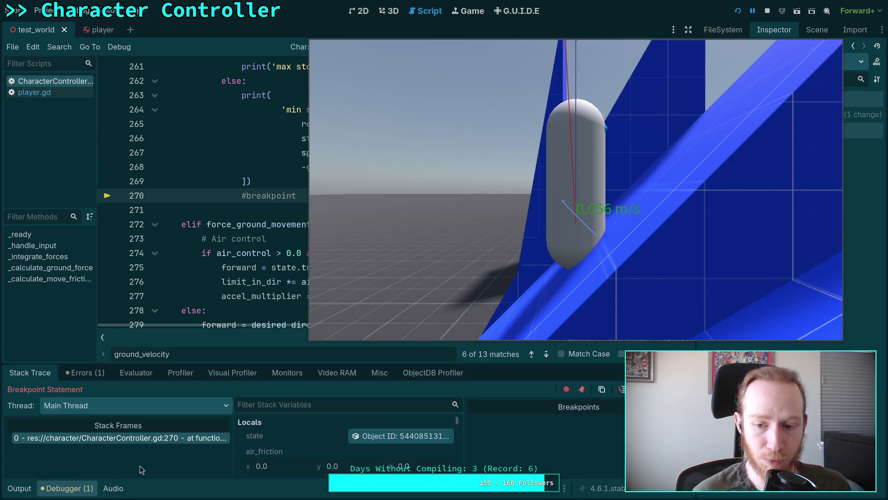
{"action": "key", "text": "F12"}
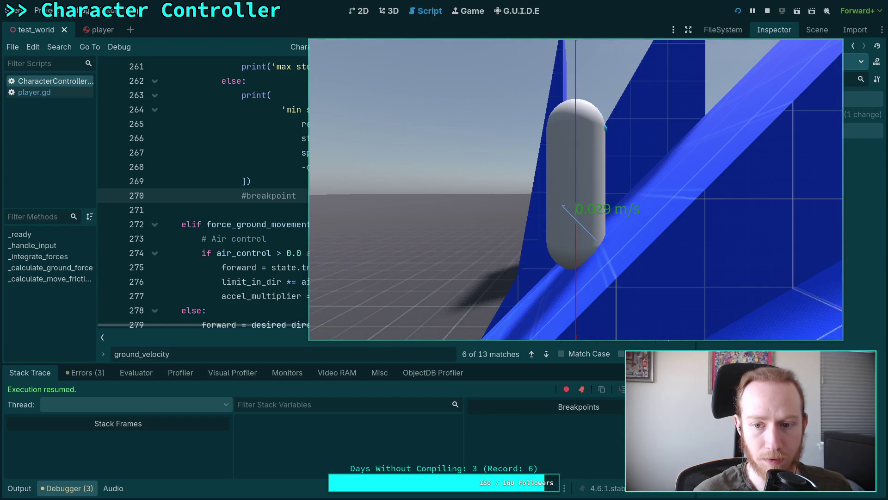
{"action": "key", "text": "w"}
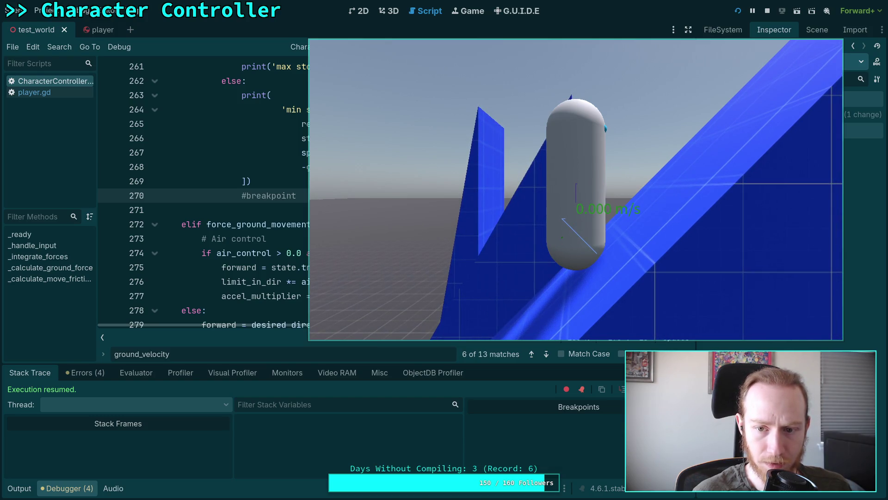
{"action": "key", "text": "s"}
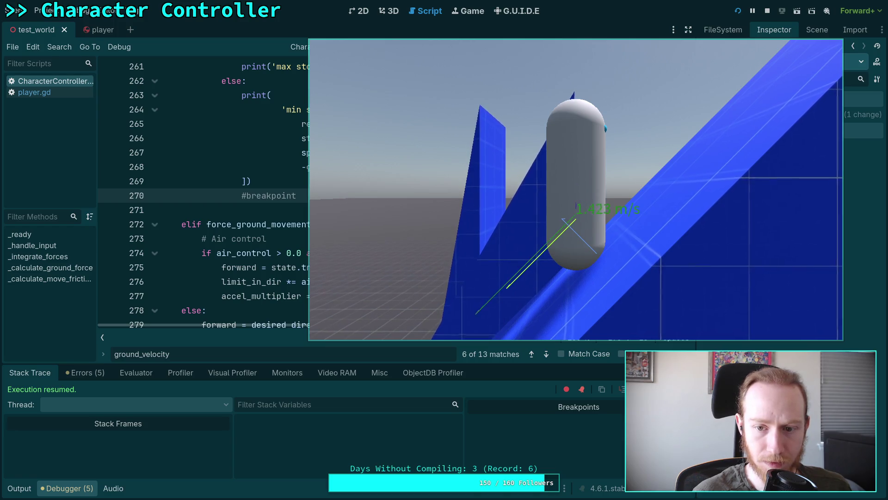
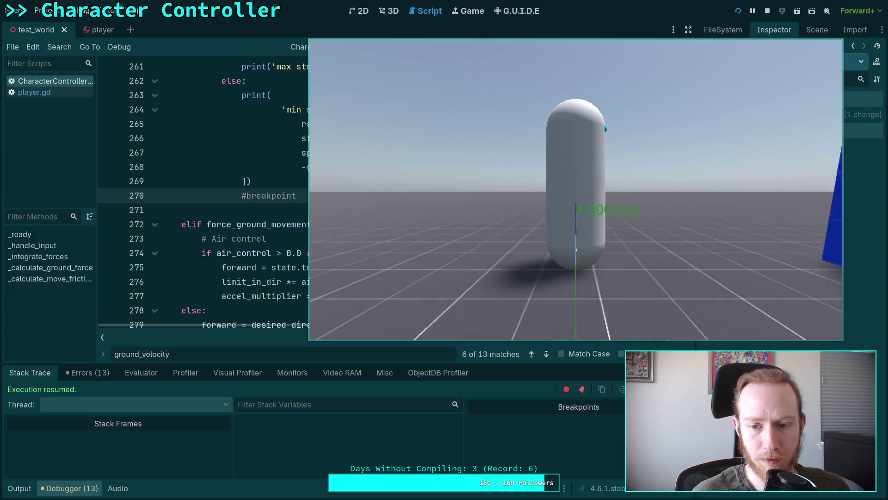
Stop the game, rerun the project, then pause and stop it to close the debug session
{"action": "key", "text": "F8"}
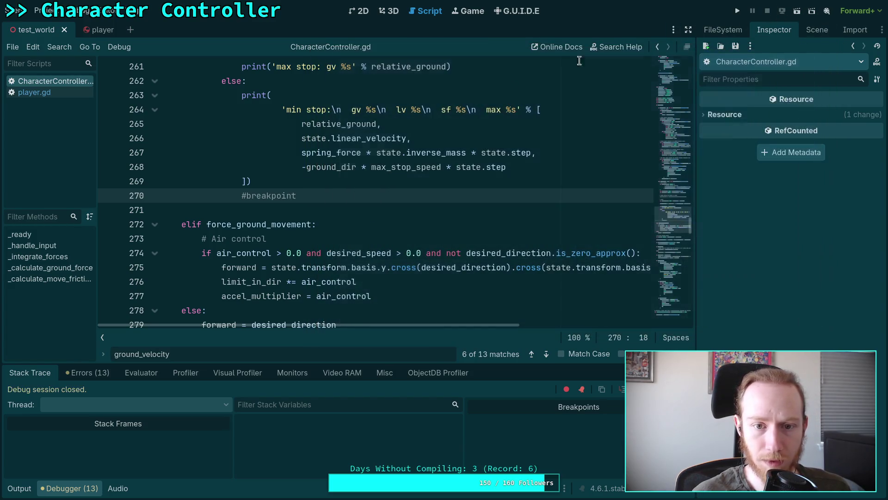
{"action": "left_click", "coordinate": [737, 11]}
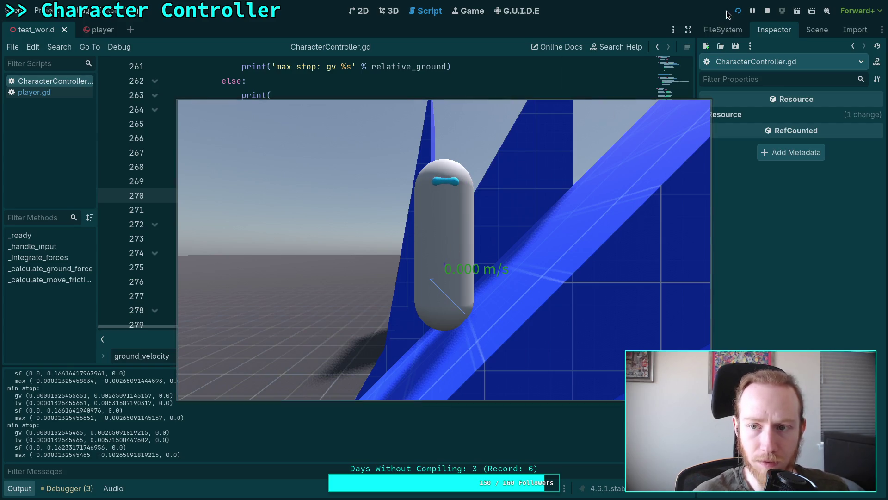
{"action": "left_click", "coordinate": [752, 11]}
{"action": "left_click", "coordinate": [764, 13]}
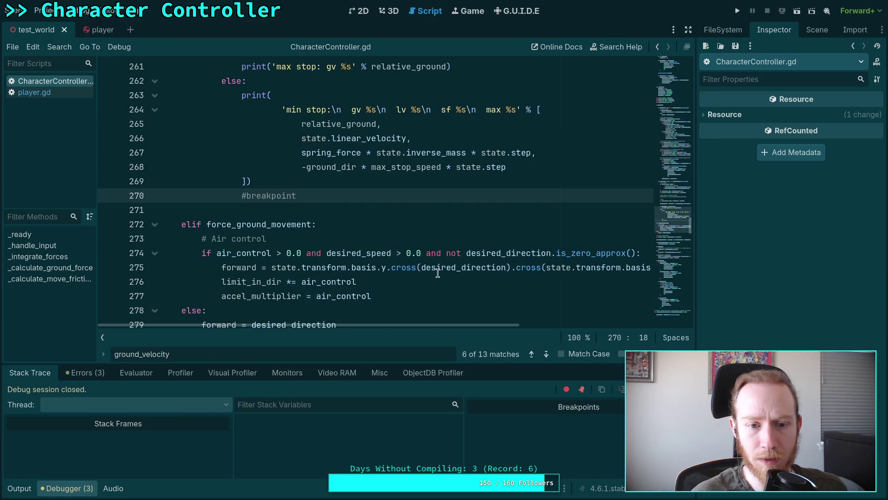
Comment out Engine.time_scale = 0.0625 in player.gd and relaunch the game at normal speed
{"action": "scroll", "coordinate": [329, 275], "scroll_direction": "up", "scroll_amount": 2}
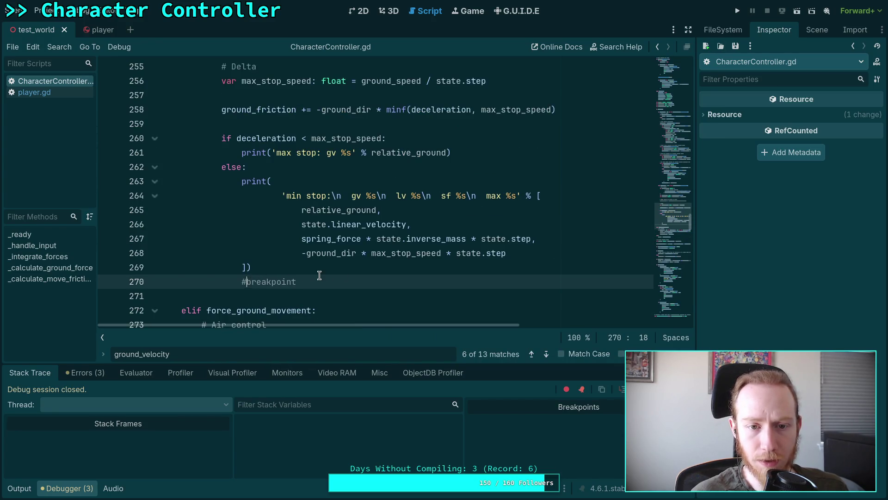
{"action": "scroll", "coordinate": [319, 276], "scroll_direction": "up", "scroll_amount": 3}
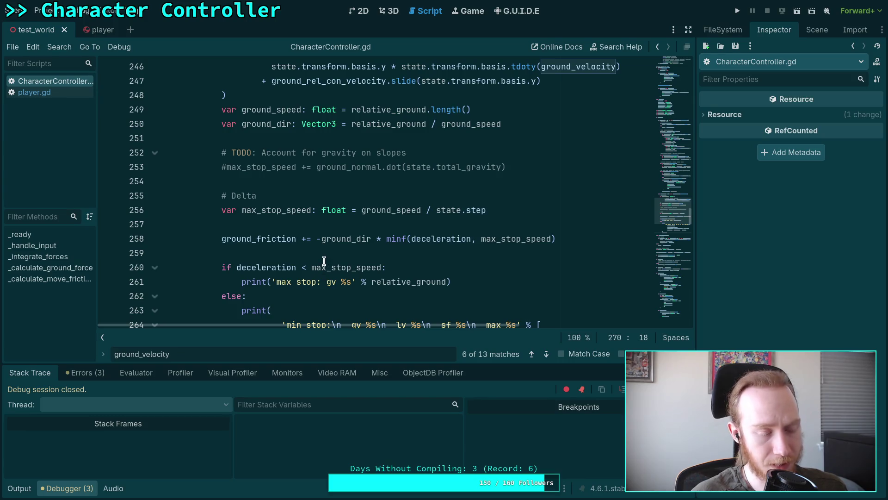
{"action": "scroll", "coordinate": [319, 247], "scroll_direction": "up", "scroll_amount": 3}
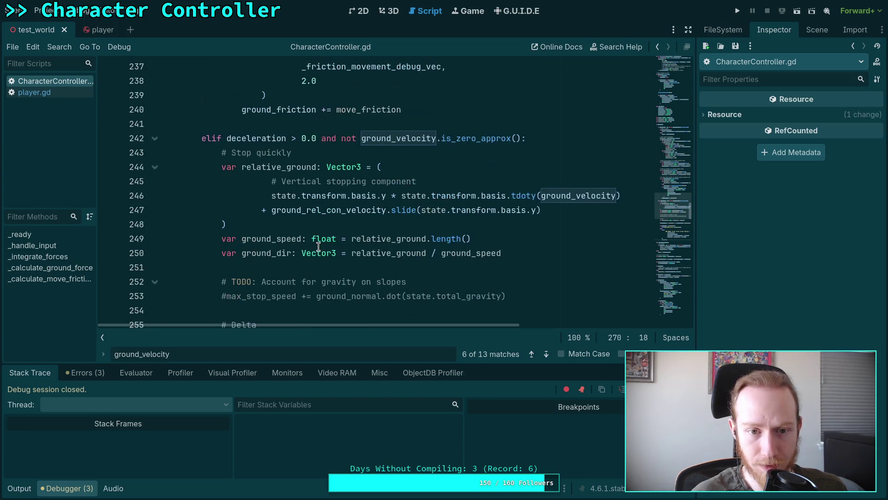
{"action": "scroll", "coordinate": [305, 243], "scroll_direction": "down", "scroll_amount": 1}
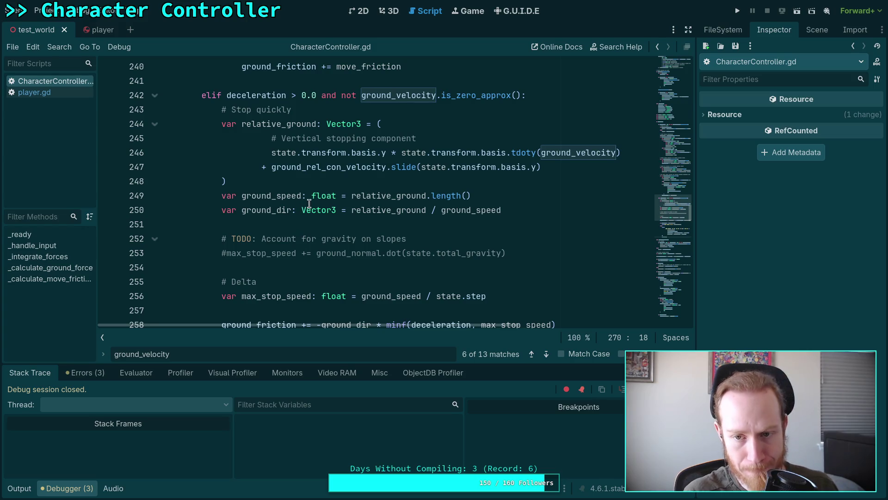
{"action": "mouse_move", "coordinate": [309, 204]}
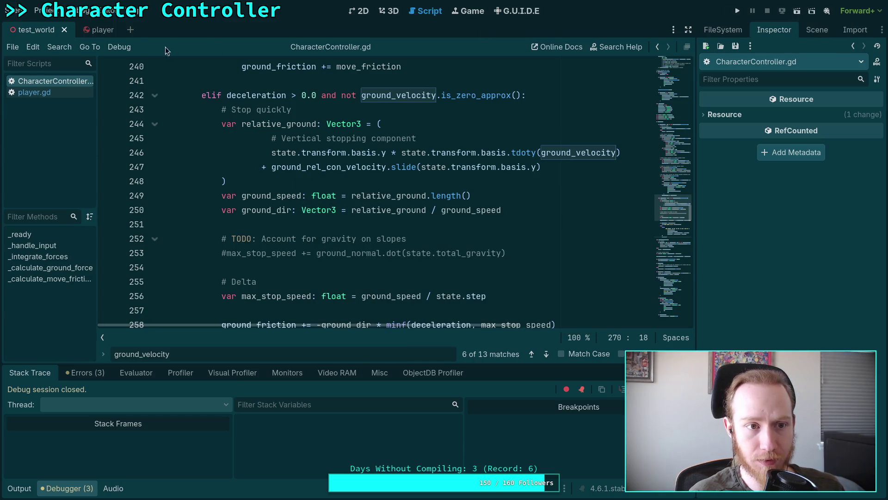
{"action": "left_click", "coordinate": [52, 93]}
{"action": "scroll", "coordinate": [190, 159], "scroll_direction": "up", "scroll_amount": 8}
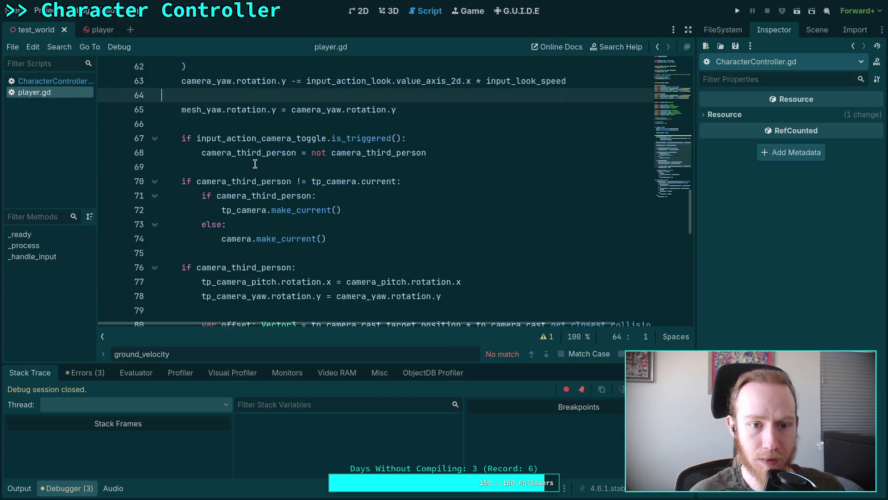
{"action": "left_click", "coordinate": [181, 154]}
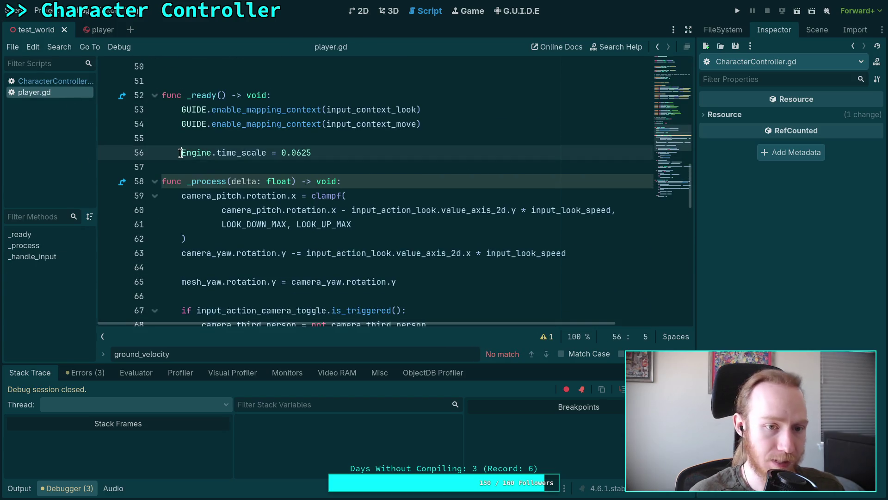
{"action": "type", "text": "#"}
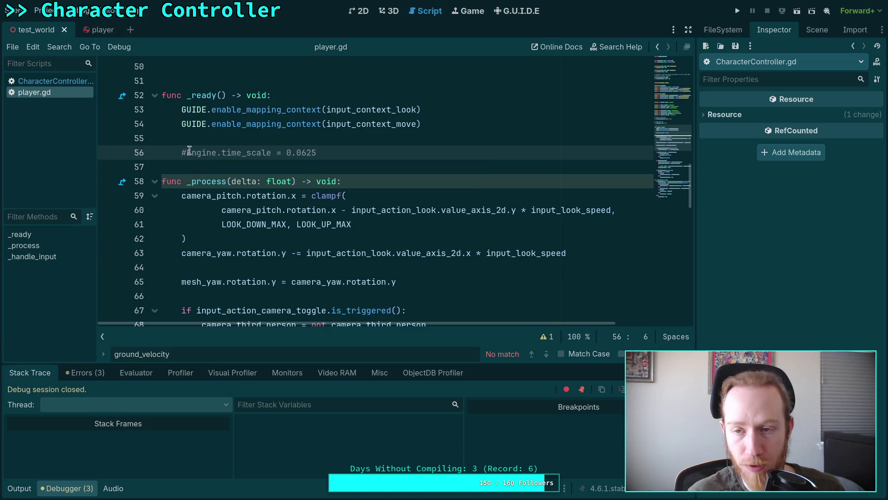
{"action": "left_click", "coordinate": [738, 13]}
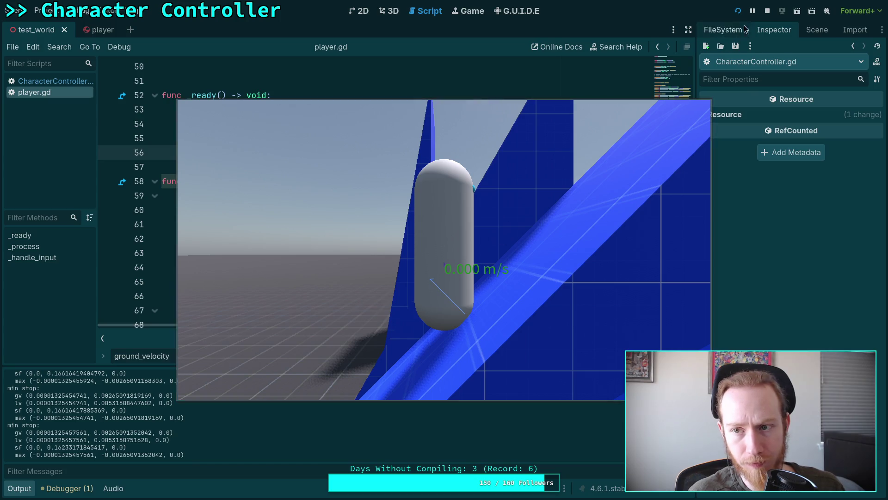
Stop the game and return to the relative_ground stopping block in CharacterController.gd, lines 246–248
{"action": "left_click", "coordinate": [766, 13]}
{"action": "scroll", "coordinate": [400, 253], "scroll_direction": "down", "scroll_amount": 13}
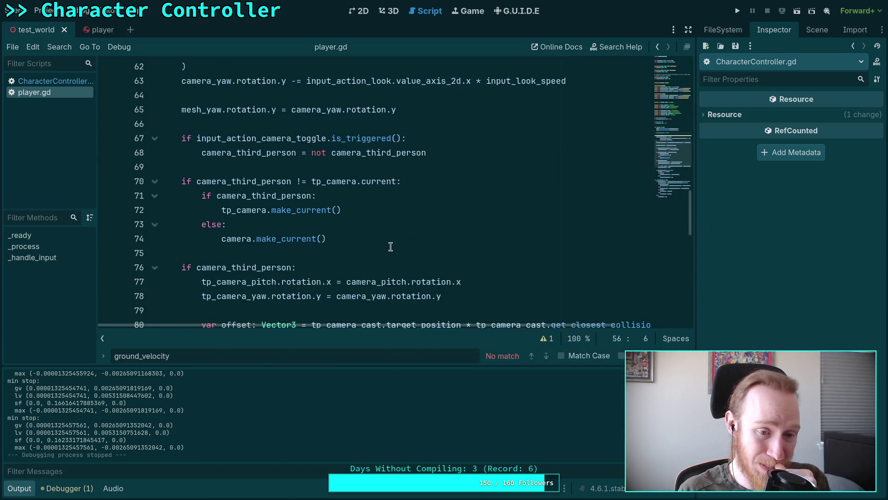
{"action": "scroll", "coordinate": [394, 249], "scroll_direction": "up", "scroll_amount": 3}
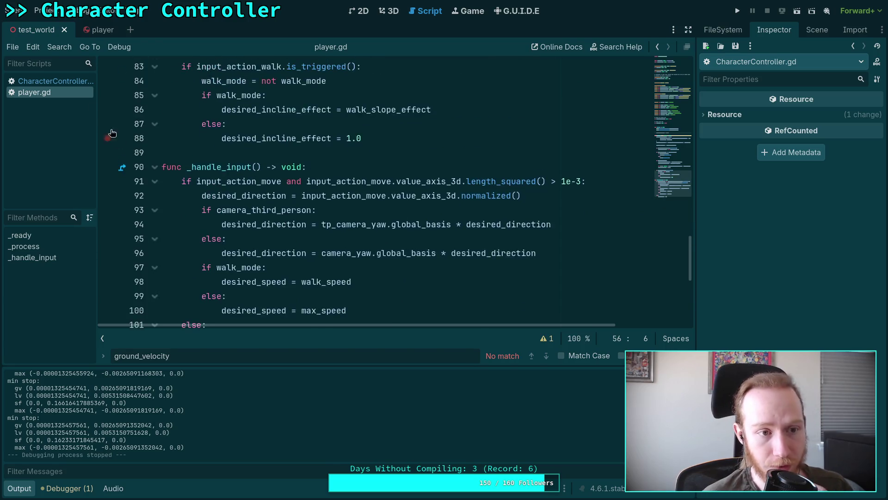
{"action": "left_click", "coordinate": [70, 82]}
{"action": "scroll", "coordinate": [343, 239], "scroll_direction": "up", "scroll_amount": 1}
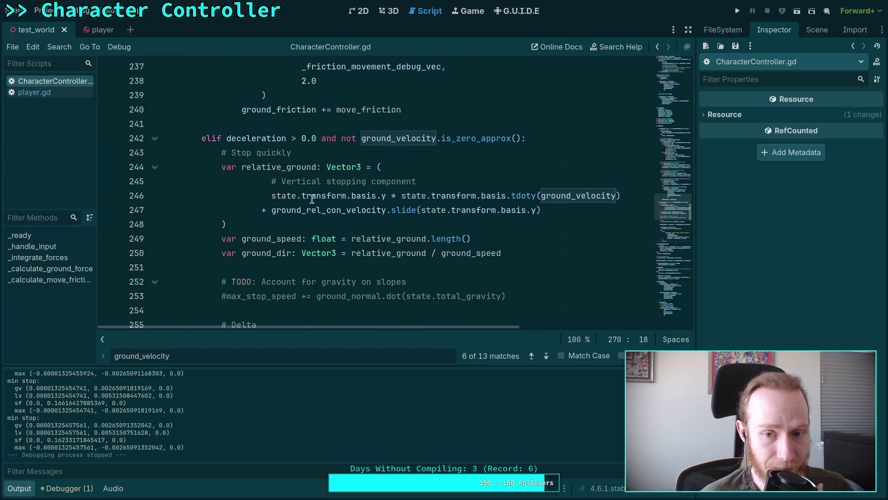
{"action": "left_click", "coordinate": [271, 196]}
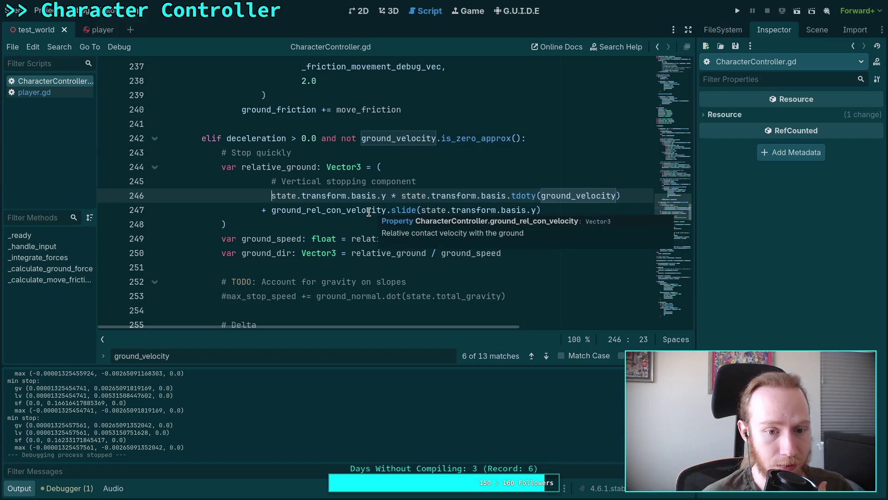
{"action": "left_click", "coordinate": [377, 220]}
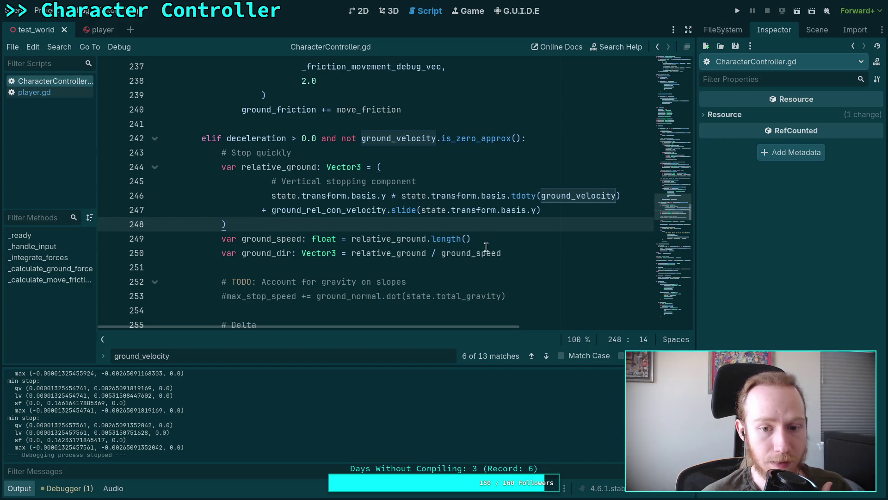
{"action": "scroll", "coordinate": [486, 243], "scroll_direction": "down", "scroll_amount": 2}
{"action": "scroll", "coordinate": [486, 243], "scroll_direction": "up", "scroll_amount": 2}
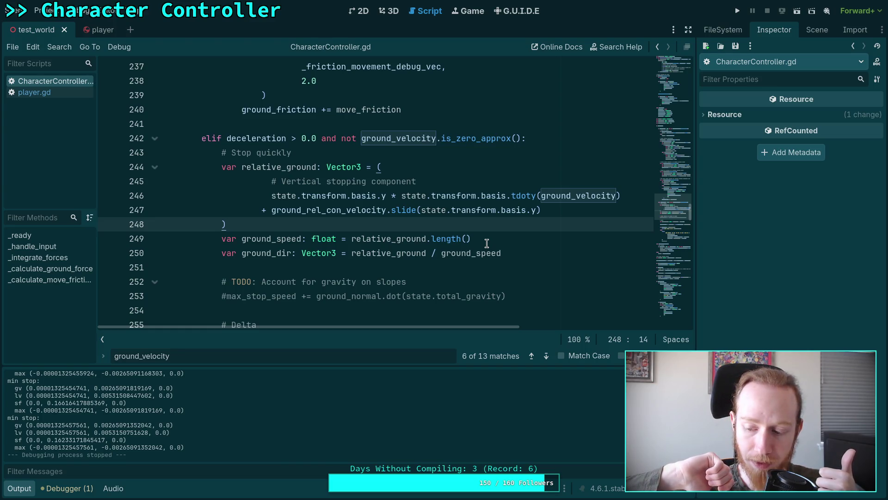
Open a blank line below the relative_ground block for the new comment
{"action": "key", "text": "Return"}
{"action": "key", "text": "Return"}
{"action": "key", "text": "Return"}
{"action": "key", "text": "Up"}
Write the comment '# Correct for what the spring force will already apply'
{"action": "type", "text": "# Correct for what the spring force will ar"}
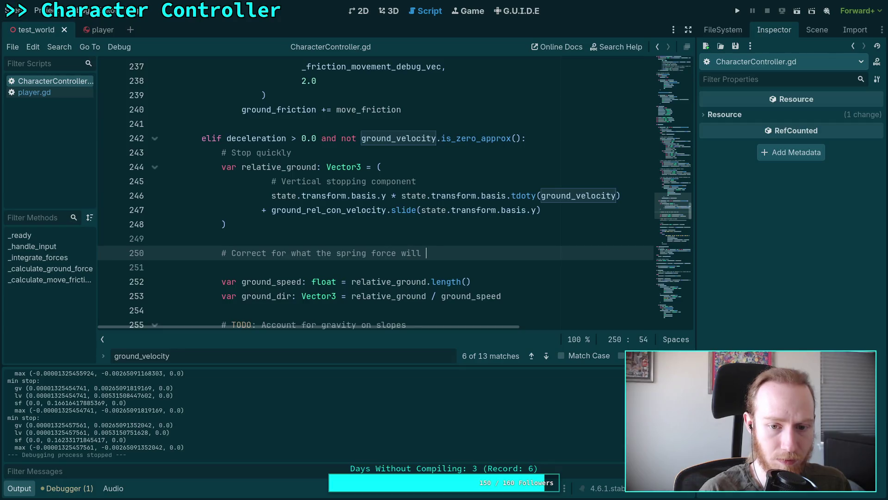
{"action": "key", "text": "BackSpace"}
{"action": "type", "text": "lread"}
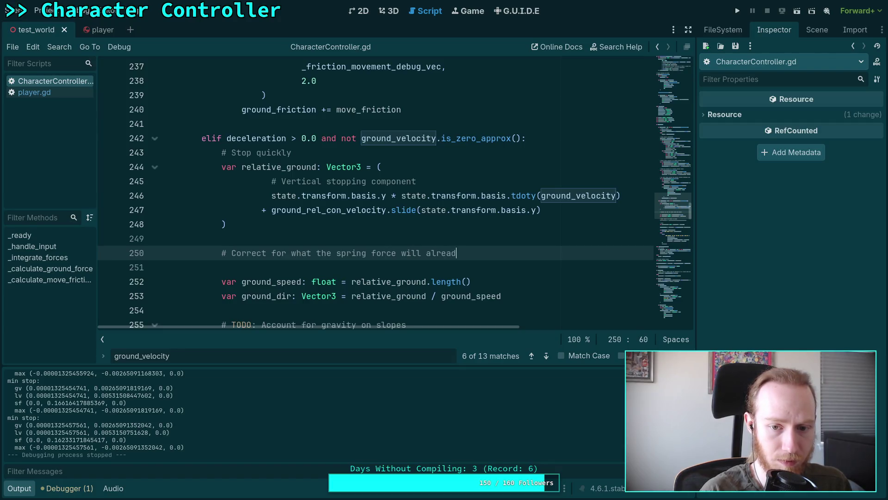
{"action": "type", "text": "y apply"}
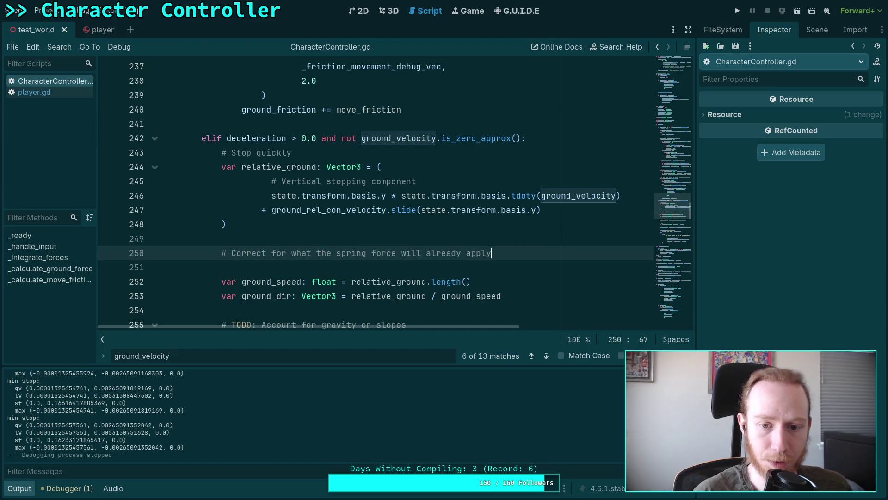
{"action": "key", "text": "Return"}
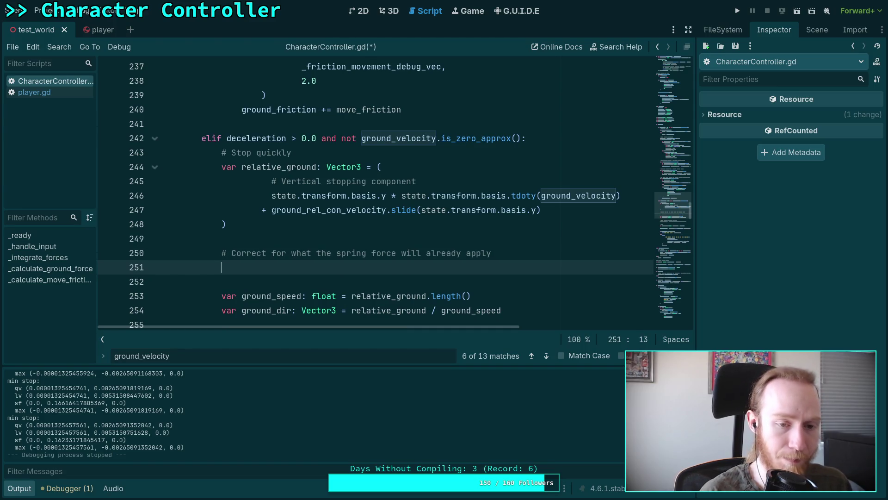
Declare var cos_theta: Vector3 assigned from spring_force on the next line
{"action": "type", "text": "var co"}
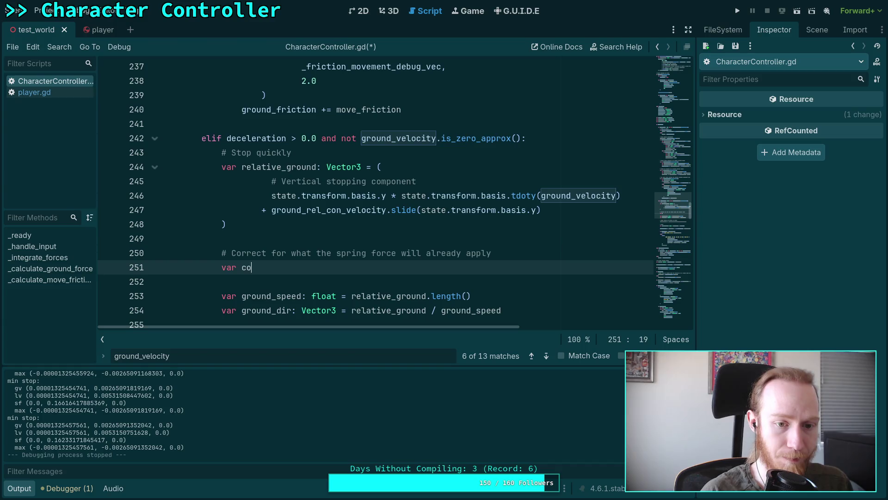
{"action": "type", "text": "s_theteta:Vector3 = "}
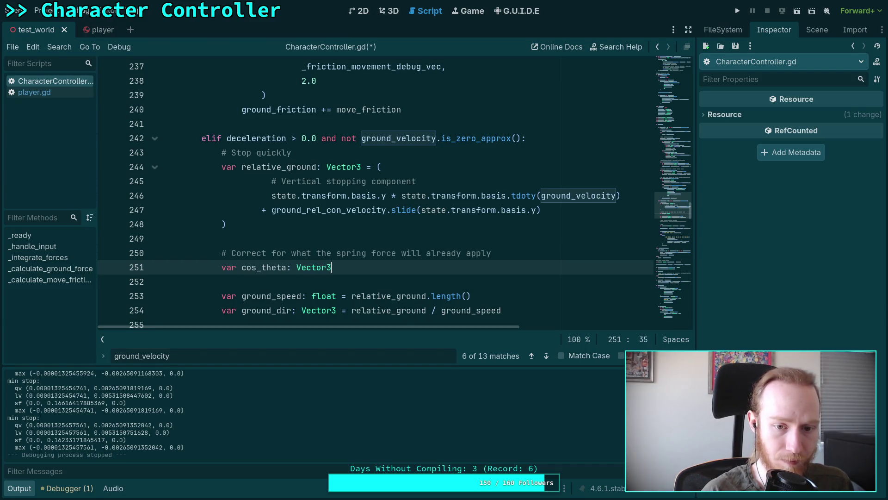
{"action": "type", "text": "spr"}
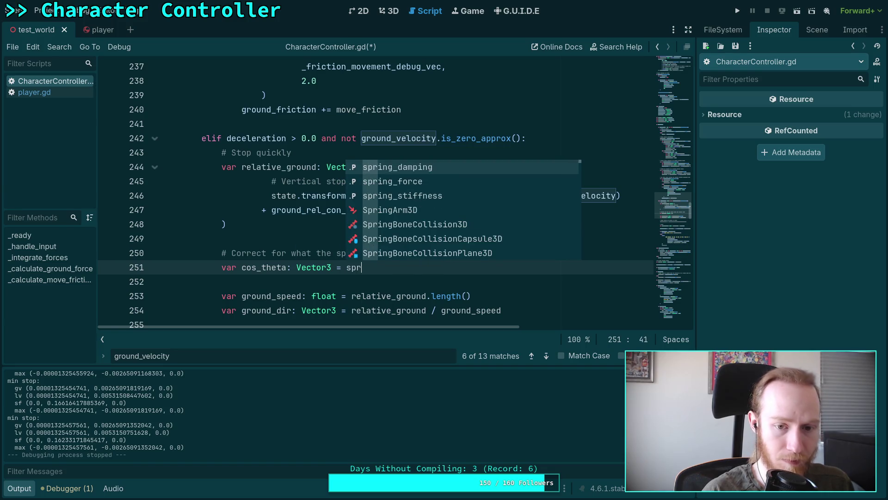
{"action": "key", "text": "Down"}
{"action": "key", "text": "Return"}
{"action": "type", "text": ".dot("}
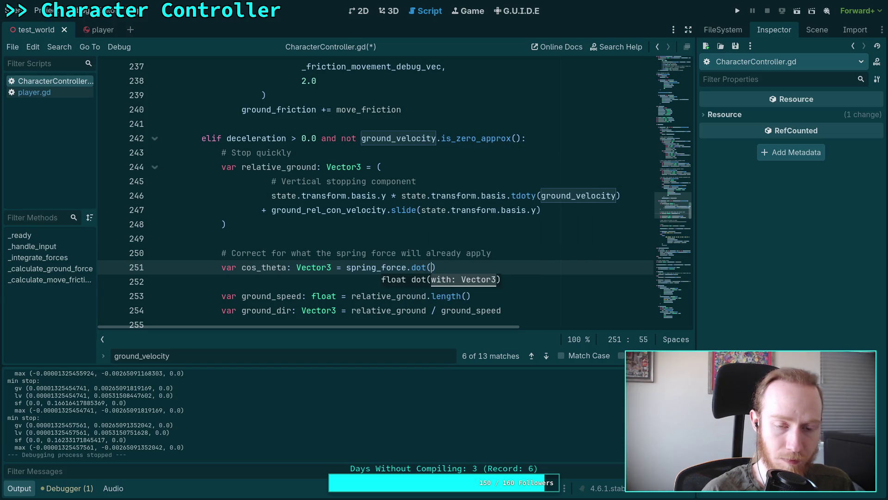
{"action": "key", "text": "BackSpace"}
{"action": "key", "text": "BackSpace"}
{"action": "key", "text": "BackSpace"}
{"action": "key", "text": "BackSpace"}
{"action": "key", "text": "BackSpace"}
{"action": "key", "text": "BackSpace"}
{"action": "type", "text": "spring"}
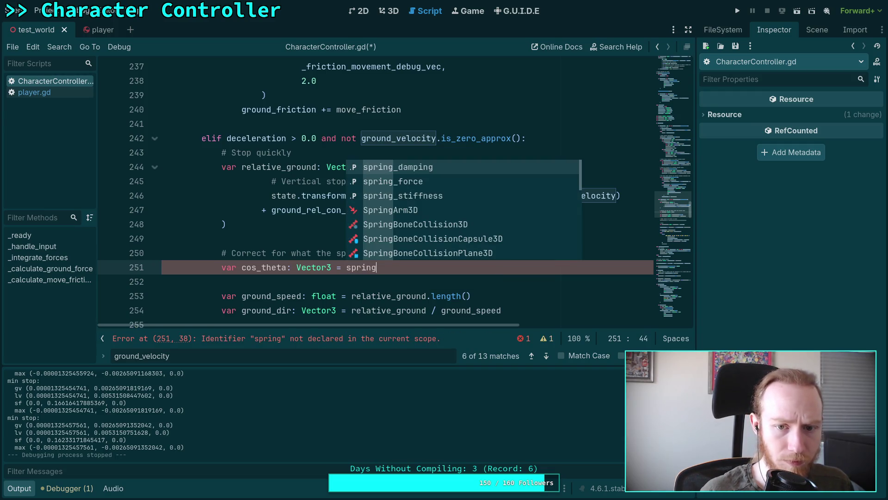
{"action": "key", "text": "Down"}
{"action": "key", "text": "Down"}
{"action": "type", "text": "_d"}
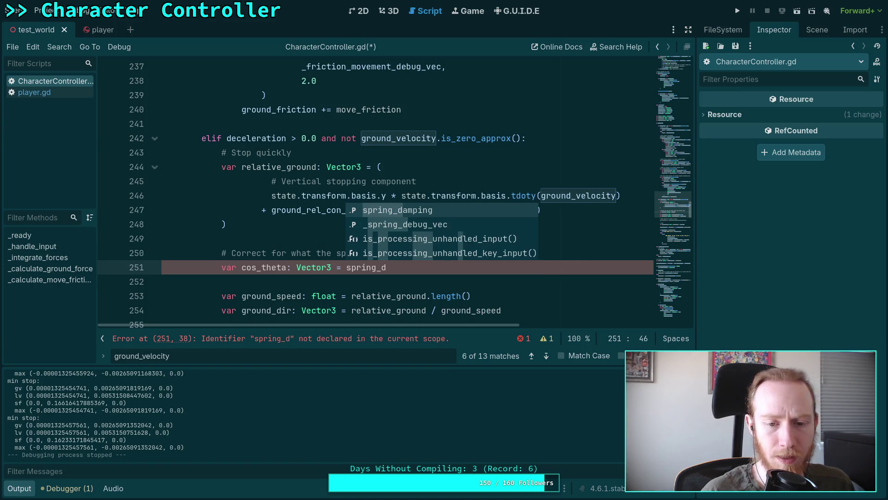
{"action": "key", "text": "BackSpace"}
{"action": "key", "text": "BackSpace"}
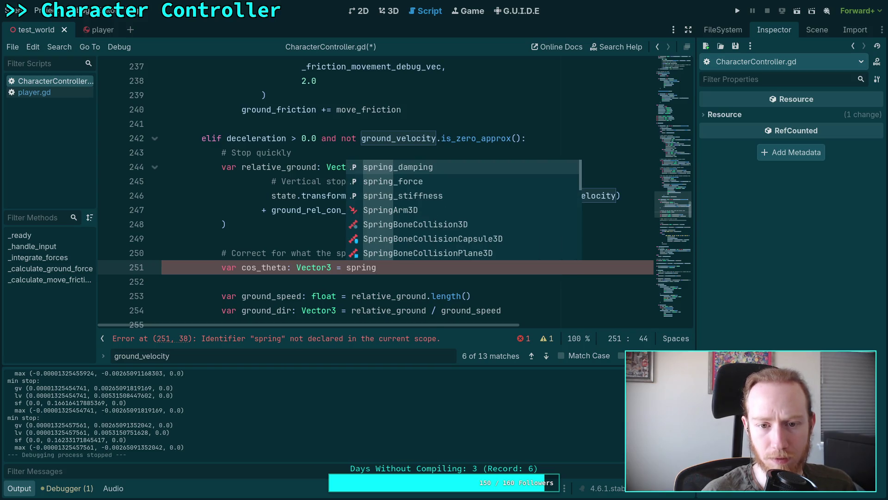
{"action": "key", "text": "Down"}
{"action": "key", "text": "Return"}
{"action": "scroll", "coordinate": [365, 204], "scroll_direction": "down", "scroll_amount": 8}
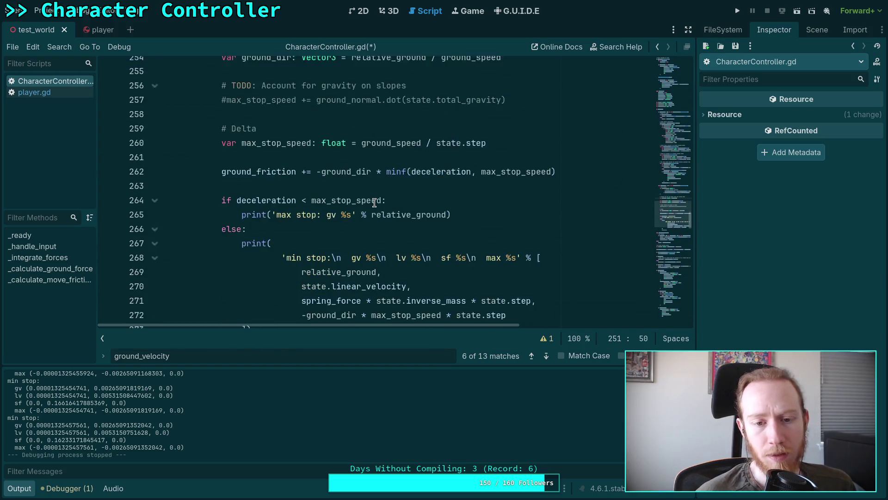
Move between the spring-force comment and the cos_theta line to review the new code
{"action": "scroll", "coordinate": [365, 204], "scroll_direction": "down", "scroll_amount": 6}
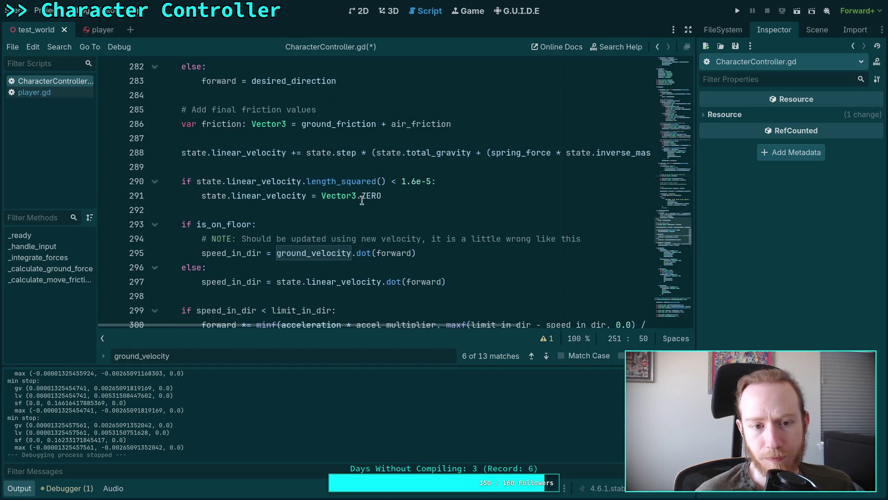
{"action": "scroll", "coordinate": [363, 200], "scroll_direction": "down", "scroll_amount": 4}
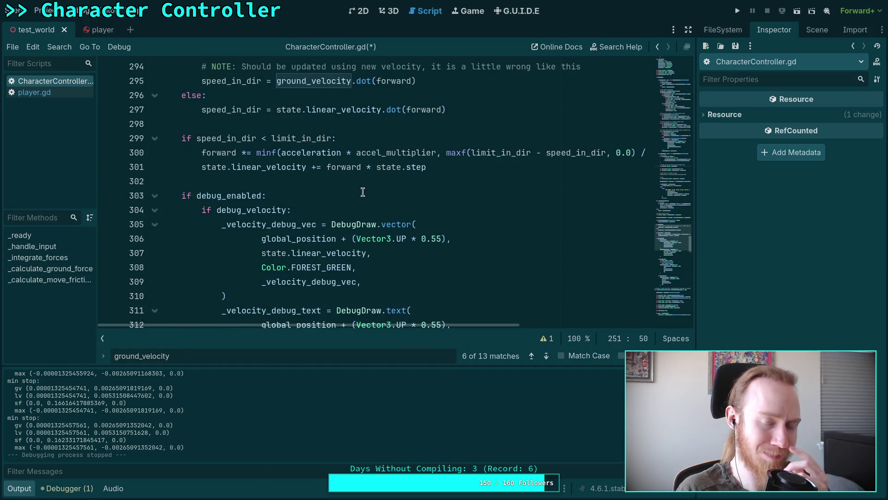
{"action": "scroll", "coordinate": [363, 192], "scroll_direction": "up", "scroll_amount": 11}
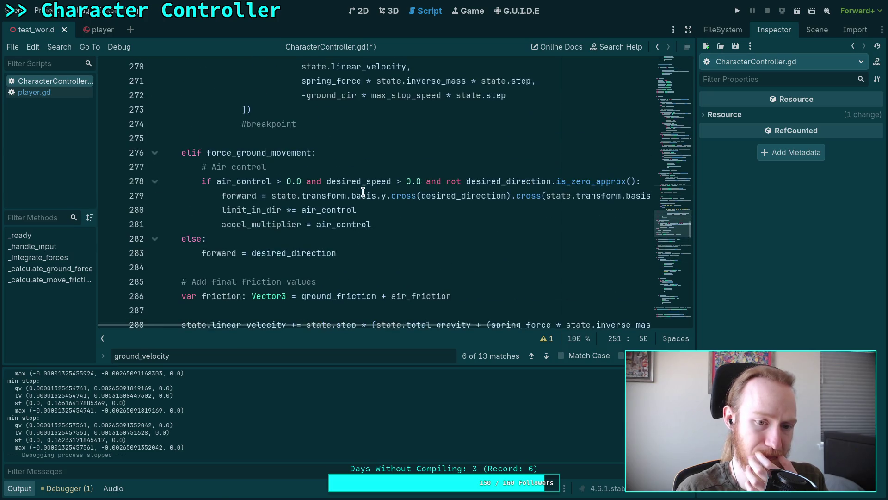
{"action": "scroll", "coordinate": [363, 192], "scroll_direction": "up", "scroll_amount": 6}
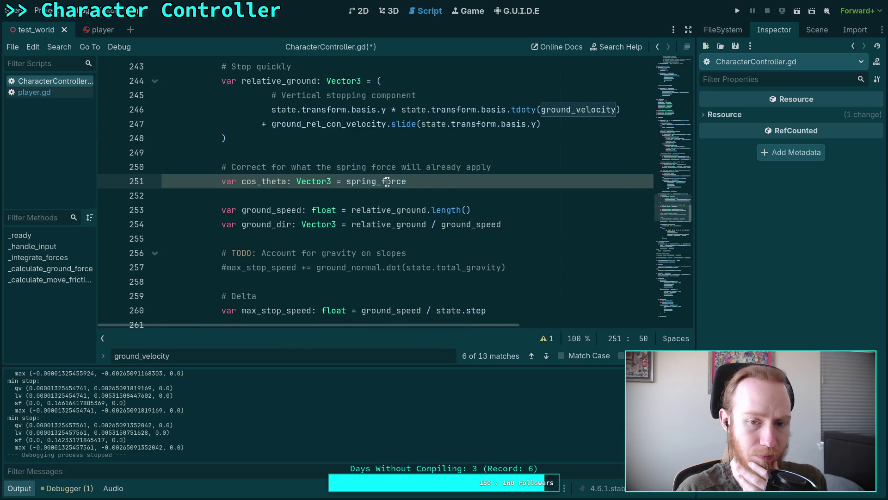
{"action": "mouse_move", "coordinate": [386, 182]}
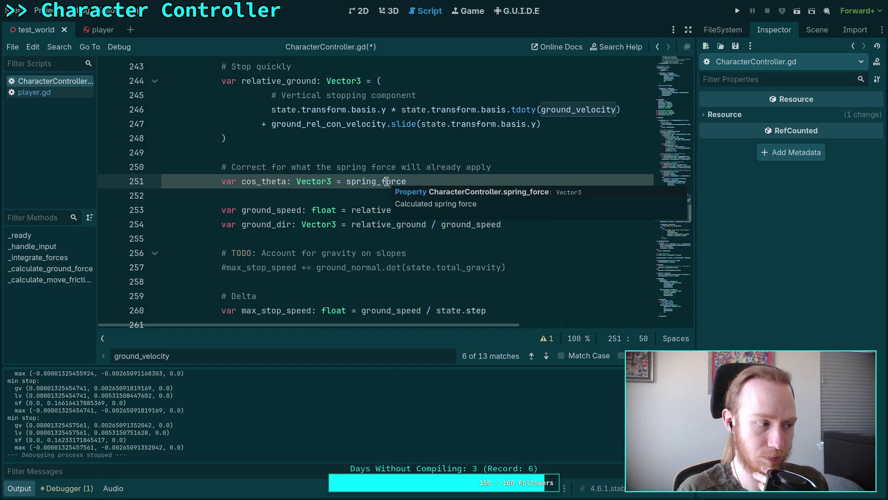
{"action": "scroll", "coordinate": [463, 185], "scroll_direction": "up", "scroll_amount": 1}
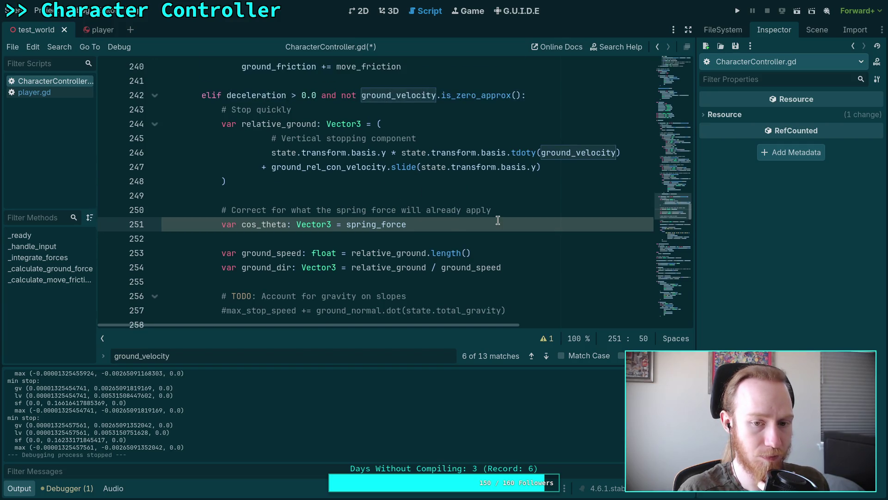
{"action": "left_click", "coordinate": [533, 207]}
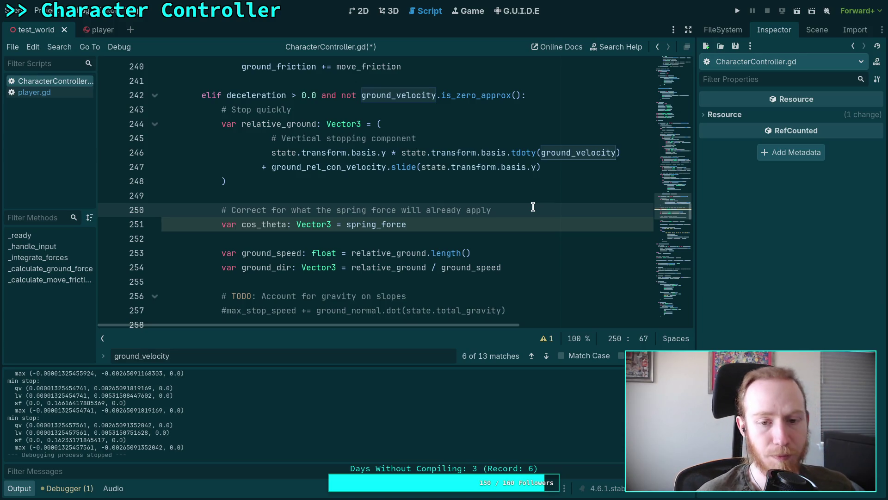
{"action": "key", "text": "Down"}
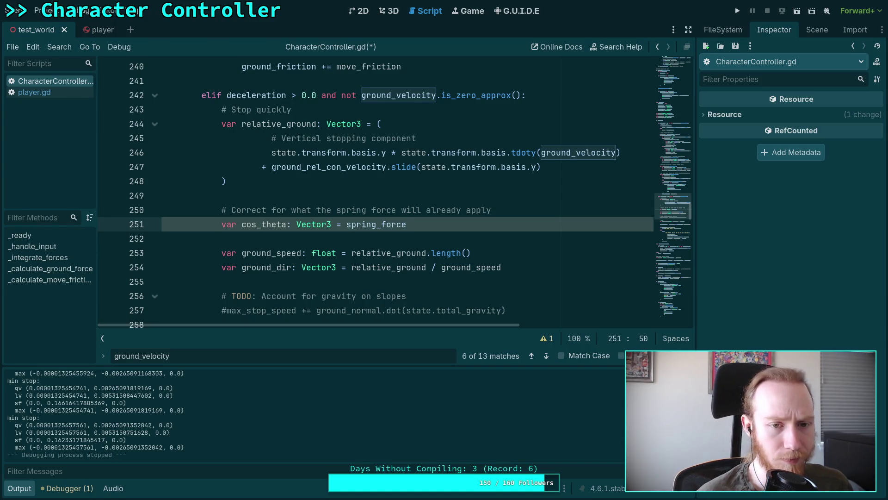
{"action": "left_click", "coordinate": [491, 210]}
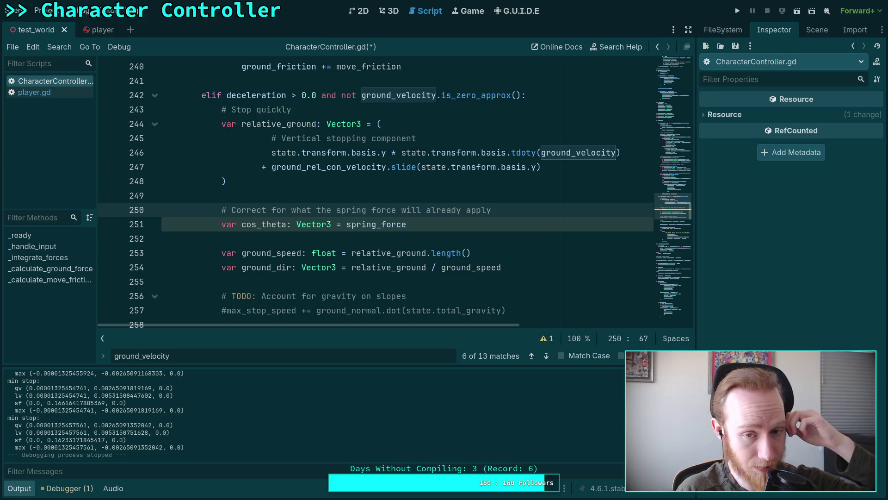
{"action": "left_click", "coordinate": [406, 224]}
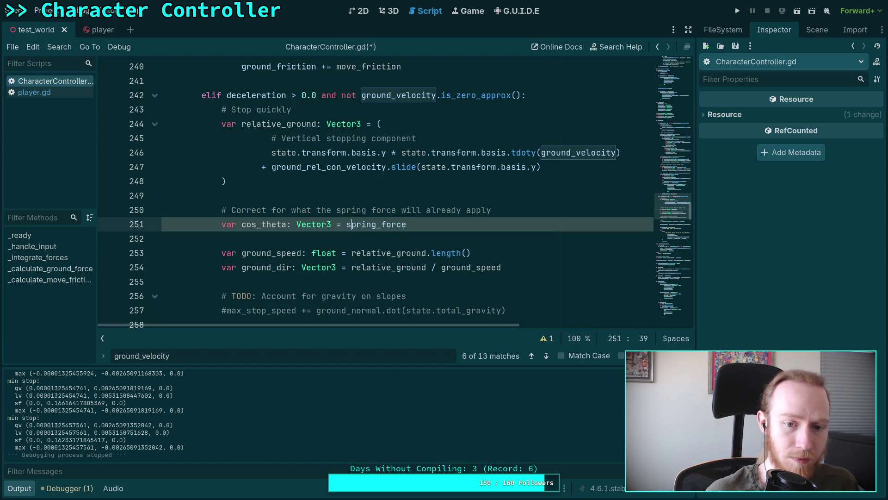
Try prefixing spring_force with state.transform.basis, then remove the prefix again
{"action": "left_click", "coordinate": [346, 224]}
{"action": "type", "text": "state.tra"}
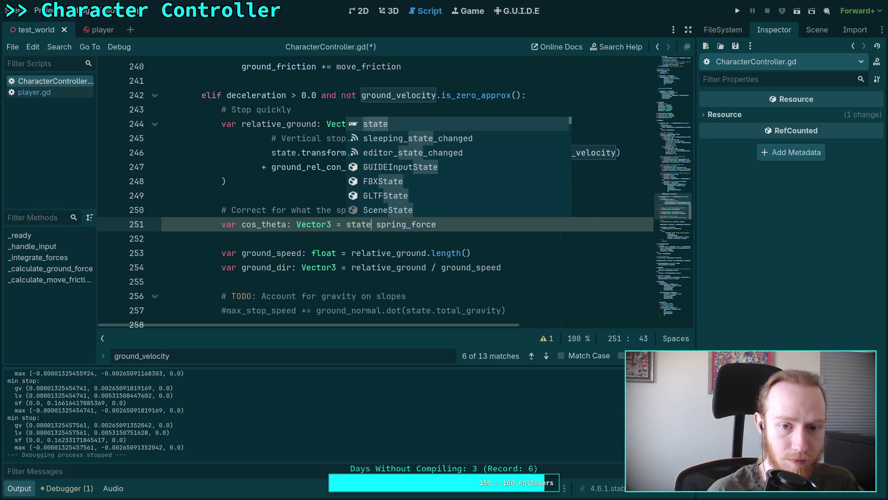
{"action": "type", "text": "nsform.ba"}
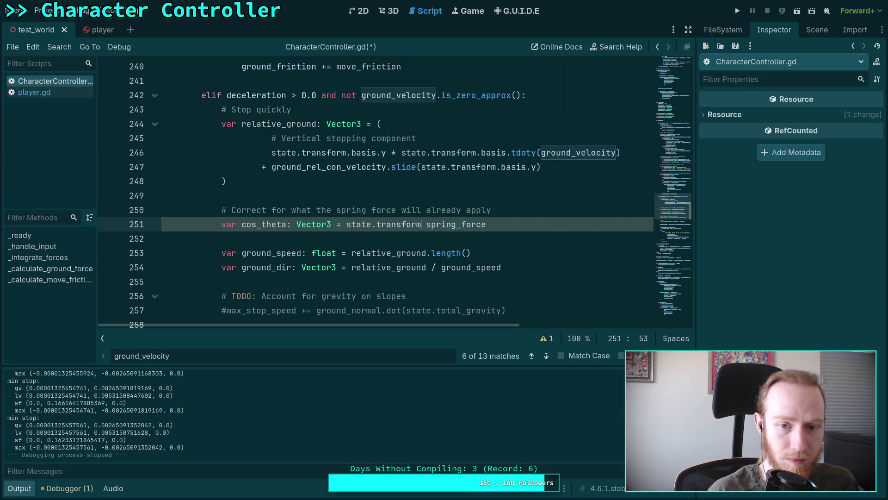
{"action": "type", "text": "sis.y"}
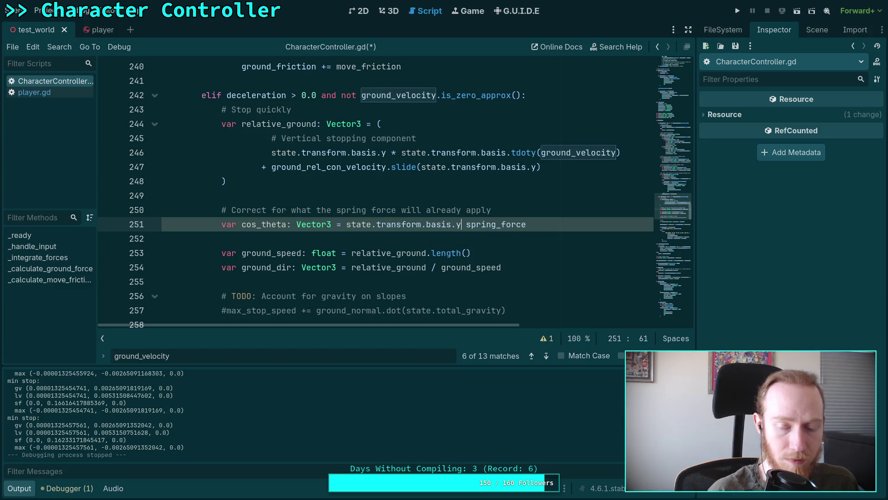
{"action": "key", "text": "BackSpace"}
{"action": "key", "text": "BackSpace"}
{"action": "key", "text": "BackSpace"}
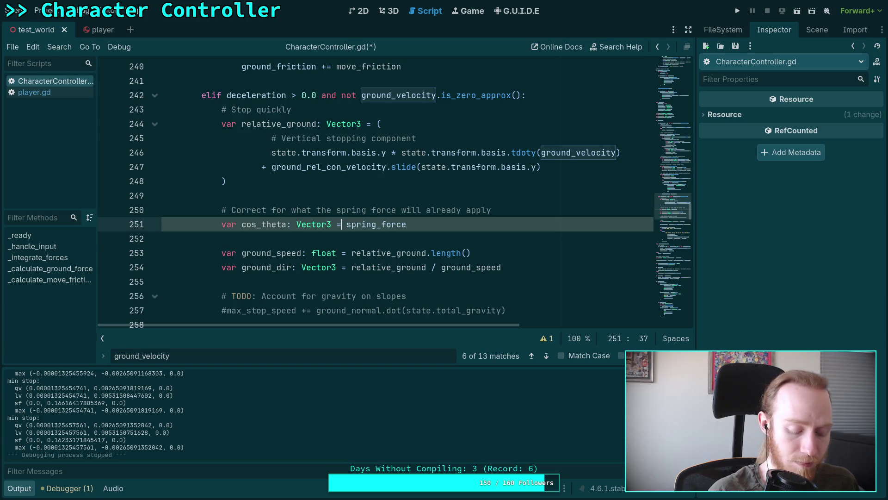
{"action": "type", "text": "state"}
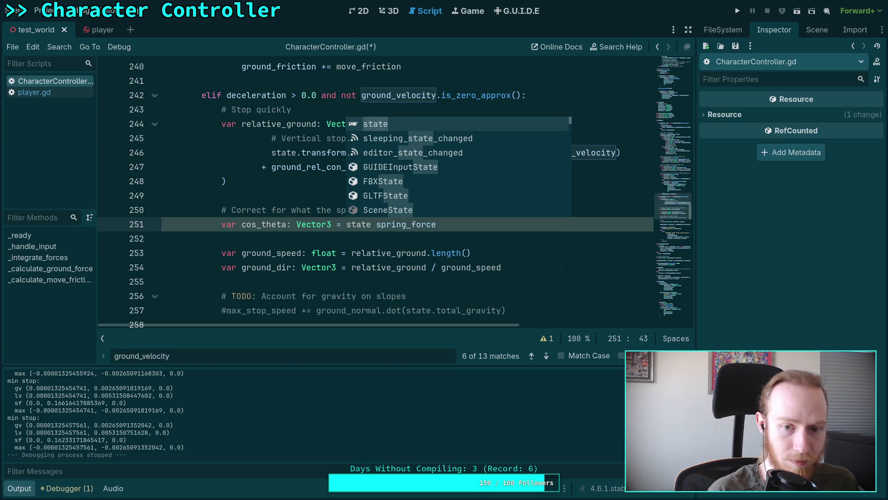
{"action": "type", "text": ".tr"}
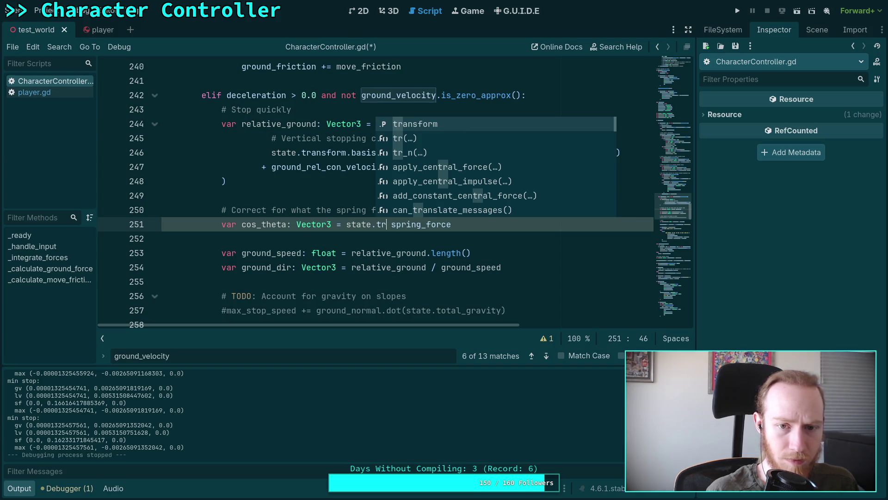
{"action": "key", "text": "Return"}
{"action": "type", "text": "."}
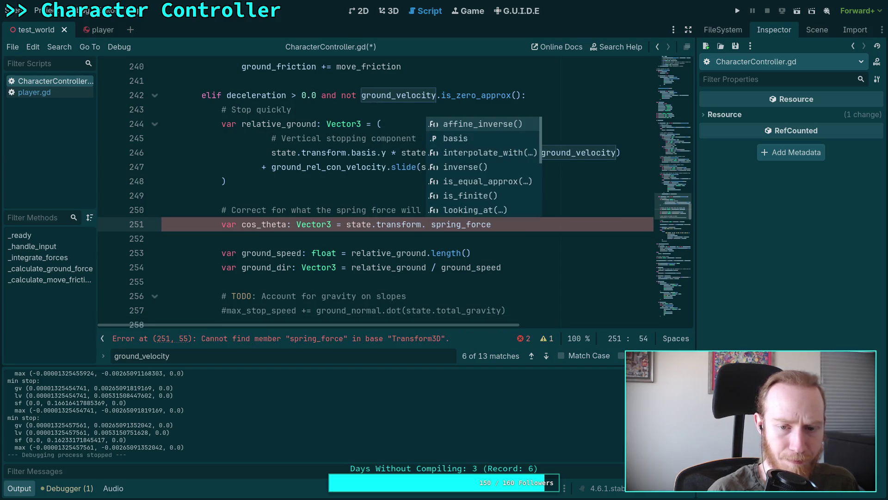
{"action": "key", "text": "BackSpace"}
{"action": "key", "text": "BackSpace"}
{"action": "key", "text": "BackSpace"}
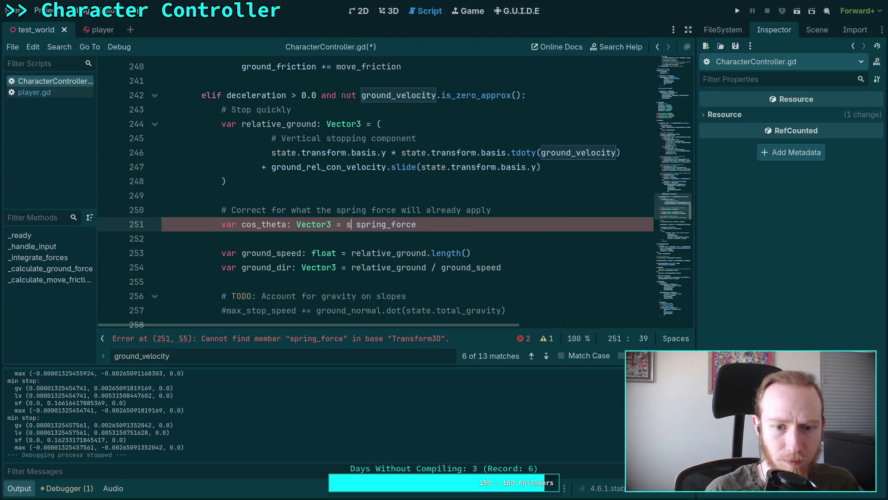
Inspect the stopping expressions on lines 245–248, then add a new line after the spring-force comment
{"action": "left_click_drag", "start_coordinate": [272, 153], "coordinate": [634, 154]}
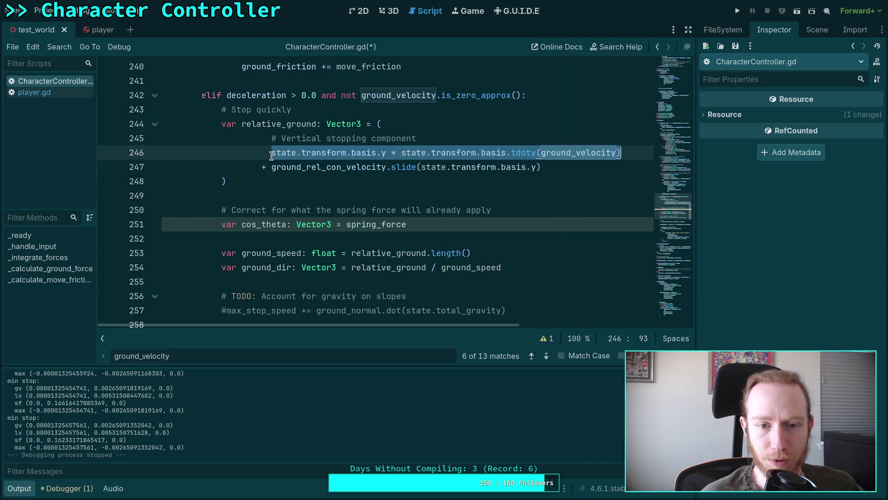
{"action": "mouse_move", "coordinate": [254, 179]}
{"action": "left_mouse_down"}
{"action": "mouse_move", "coordinate": [266, 160]}
{"action": "mouse_move", "coordinate": [252, 138]}
{"action": "mouse_move", "coordinate": [221, 124]}
{"action": "left_mouse_up"}
{"action": "left_click", "coordinate": [468, 238]}
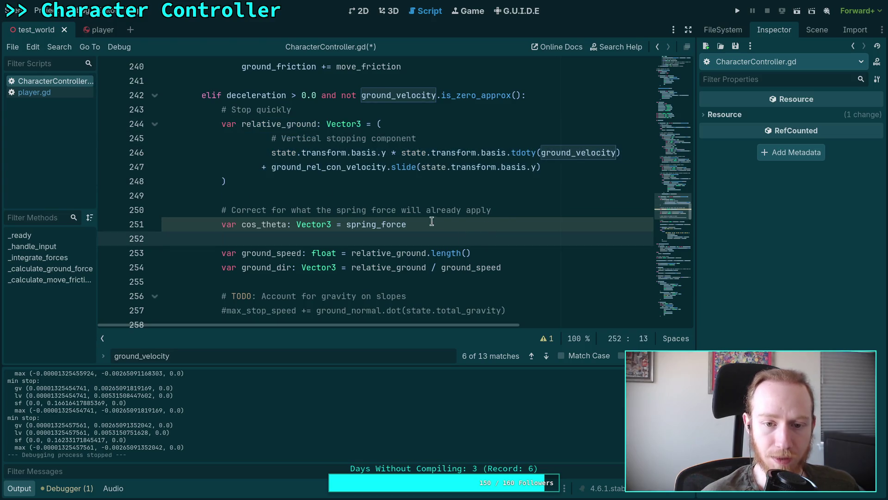
{"action": "left_click", "coordinate": [341, 224]}
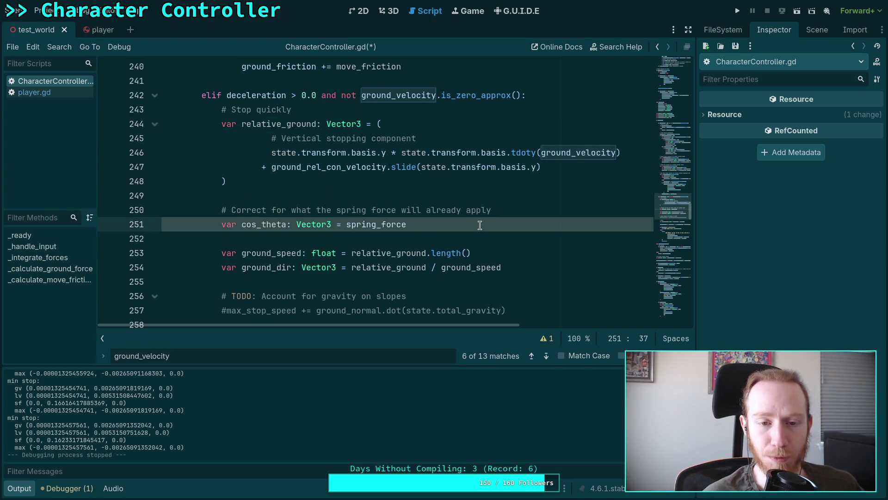
{"action": "left_click", "coordinate": [504, 214]}
{"action": "key", "text": "Return"}
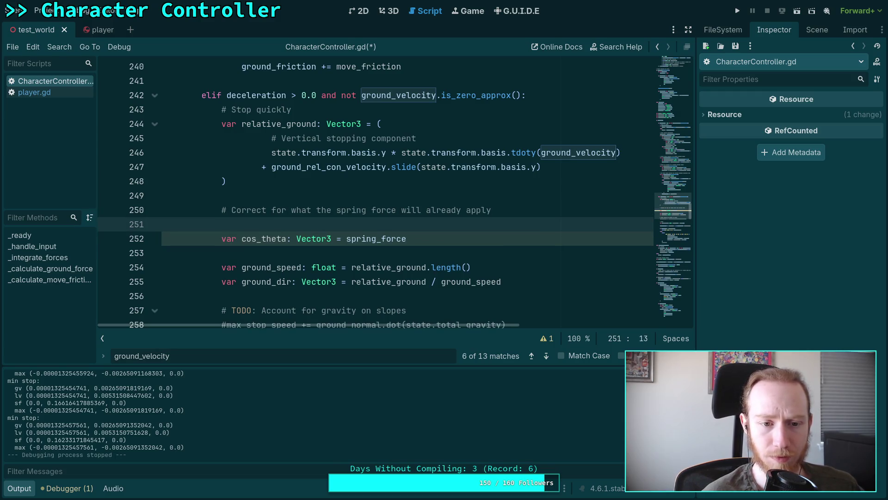
Write the condition 'if not spring_force.is_zero_approx():' and start its body
{"action": "type", "text": "if sp"}
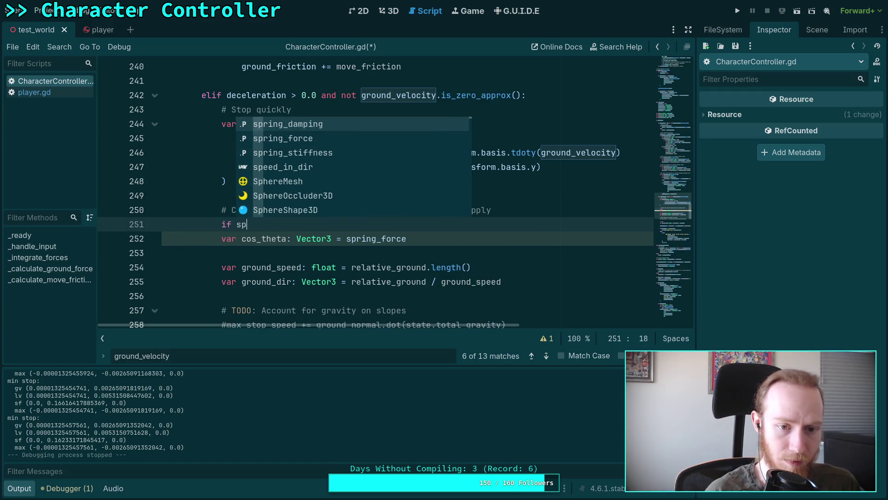
{"action": "key", "text": "Down"}
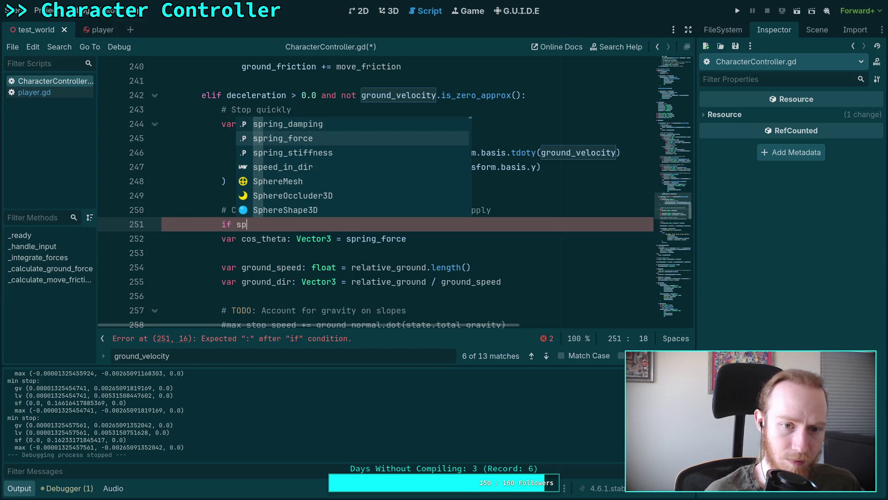
{"action": "key", "text": "Return"}
{"action": "key", "text": "ctrl+Left"}
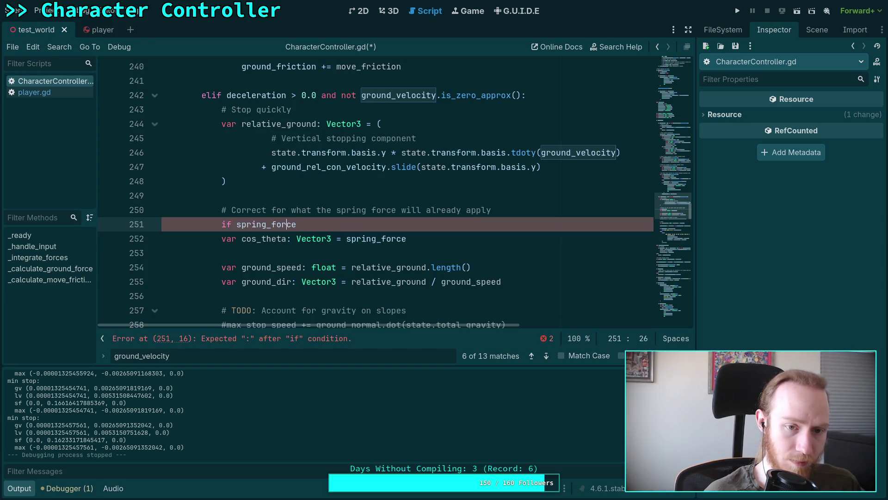
{"action": "type", "text": "not"}
{"action": "key", "text": "End"}
{"action": "type", "text": "."}
{"action": "key", "text": "Down"}
{"action": "key", "text": "Down"}
{"action": "key", "text": "Down"}
{"action": "key", "text": "Return"}
{"action": "type", "text": ":"}
{"action": "key", "text": "Return"}
Declare var spring_dir: Vector3 = spring_force.normalized() and indent cos_theta into the block
{"action": "type", "text": "var spring_dir: Vec"}
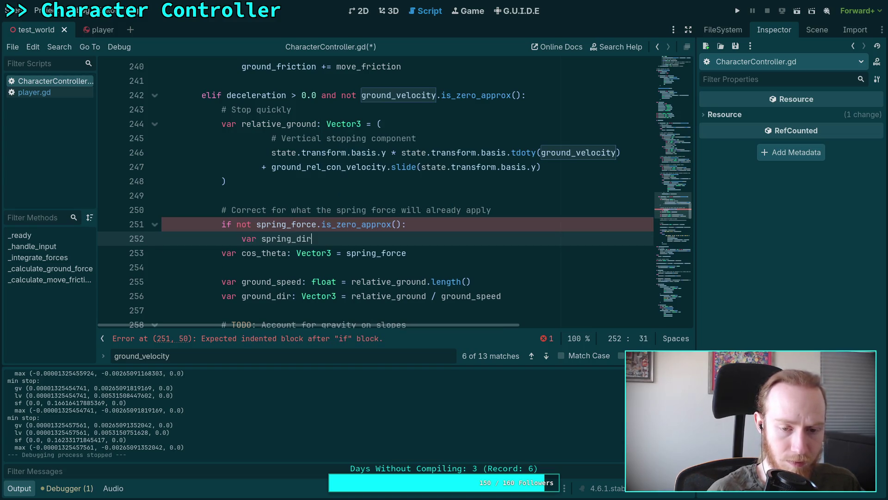
{"action": "type", "text": "tor3  "}
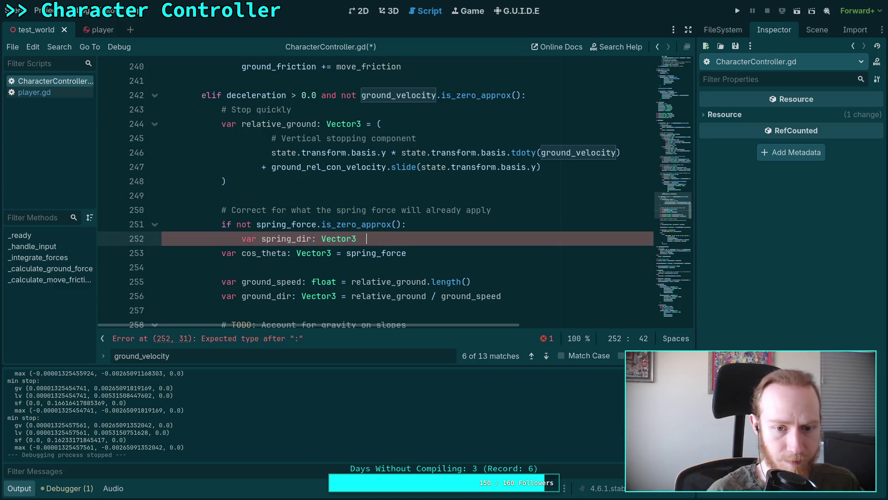
{"action": "type", "text": "= "}
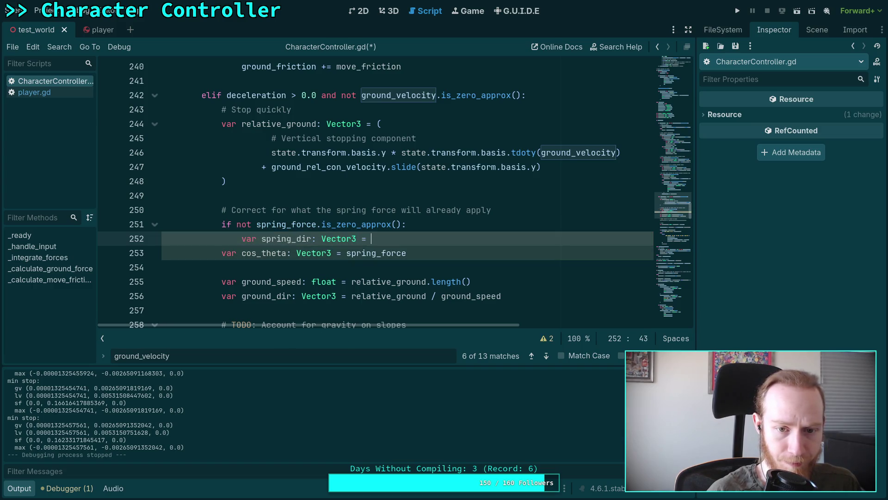
{"action": "type", "text": "spr"}
{"action": "key", "text": "Down"}
{"action": "key", "text": "Down"}
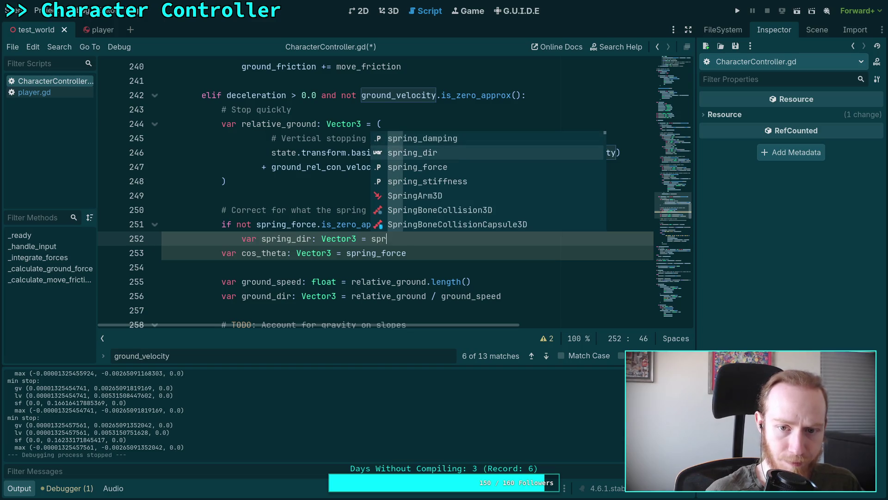
{"action": "key", "text": "Return"}
{"action": "type", "text": ".norm"}
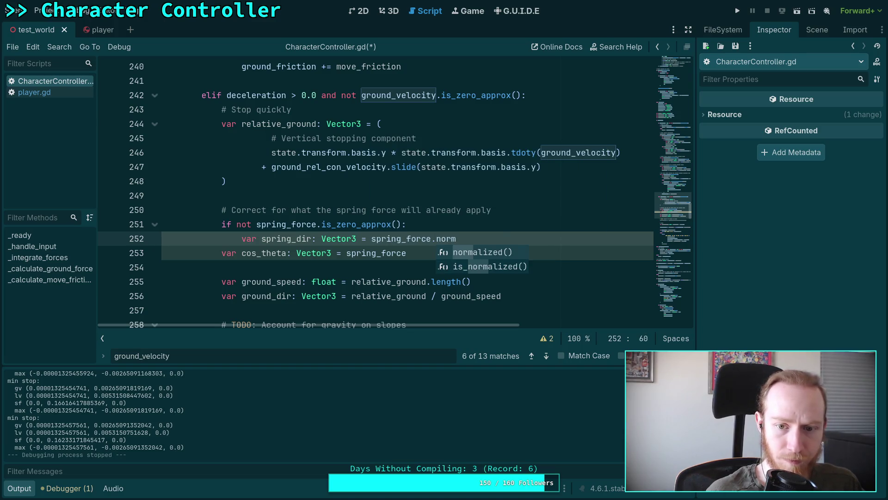
{"action": "key", "text": "Return"}
{"action": "key", "text": "Tab"}
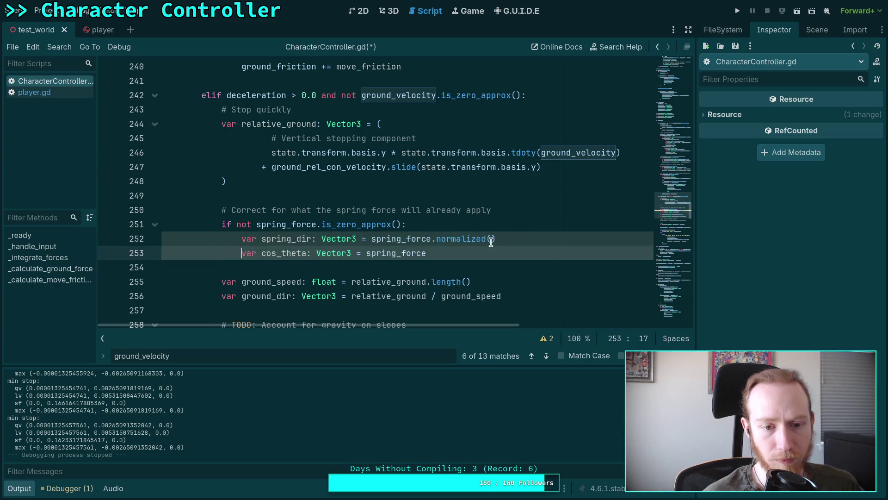
{"action": "key", "text": "Return"}
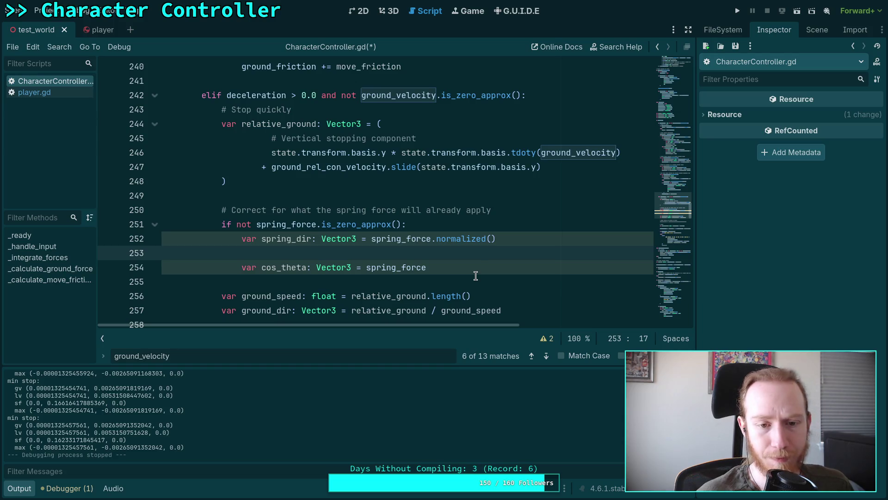
{"action": "scroll", "coordinate": [477, 250], "scroll_direction": "down", "scroll_amount": 1}
{"action": "scroll", "coordinate": [490, 249], "scroll_direction": "up", "scroll_amount": 1}
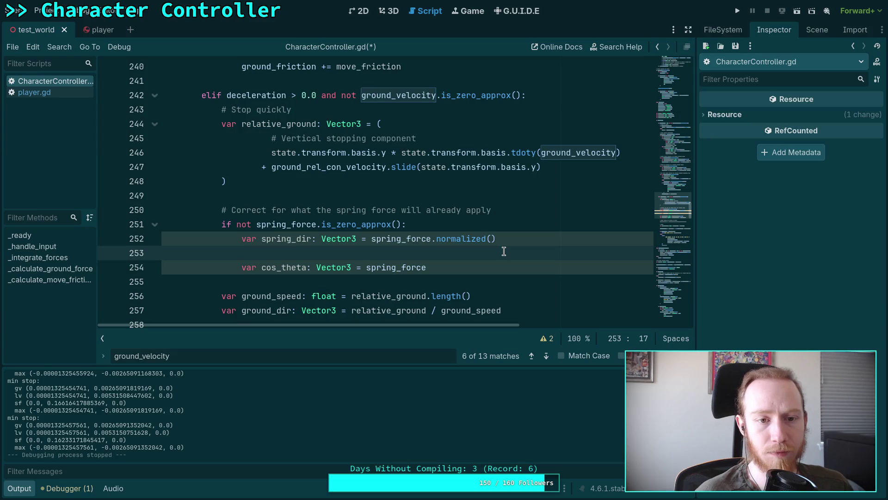
{"action": "scroll", "coordinate": [500, 245], "scroll_direction": "down", "scroll_amount": 5}
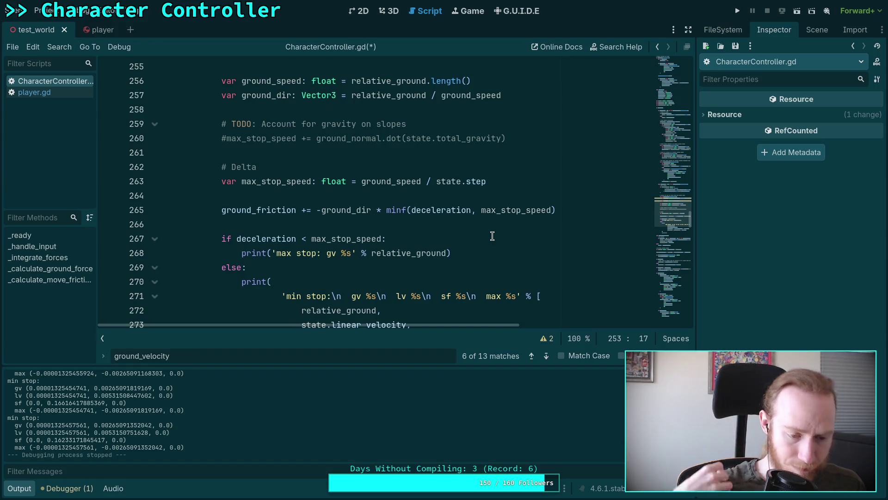
{"action": "scroll", "coordinate": [492, 236], "scroll_direction": "up", "scroll_amount": 5}
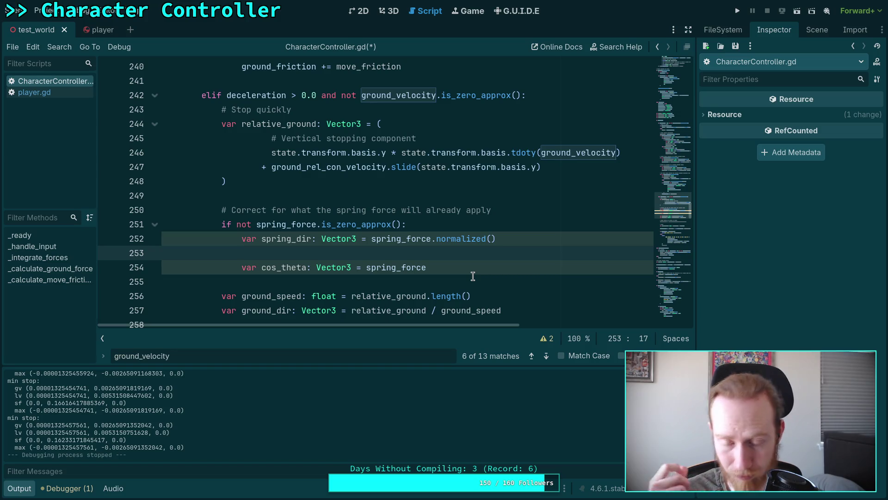
End the spring-force comment with a period, add '# Remove when aligned,' beneath it, and save
{"action": "left_click", "coordinate": [513, 209]}
{"action": "type", "text": "."}
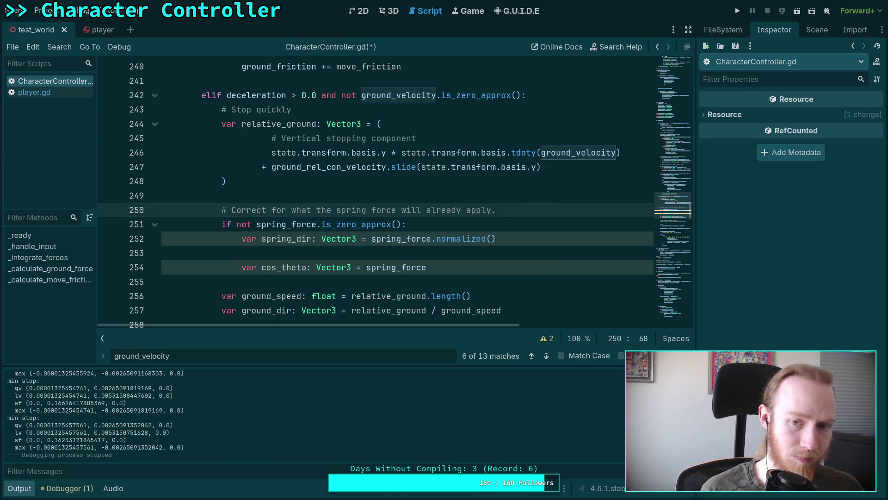
{"action": "key", "text": "Return"}
{"action": "type", "text": "# Rem"}
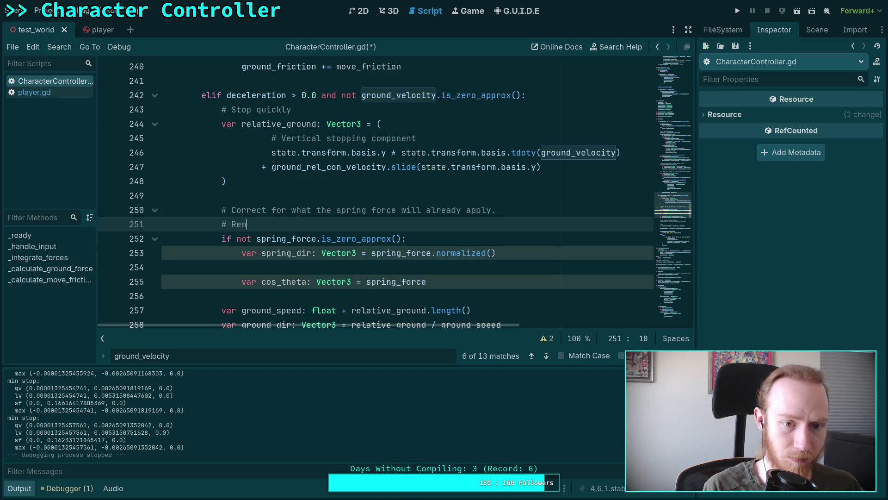
{"action": "type", "text": "ove when "}
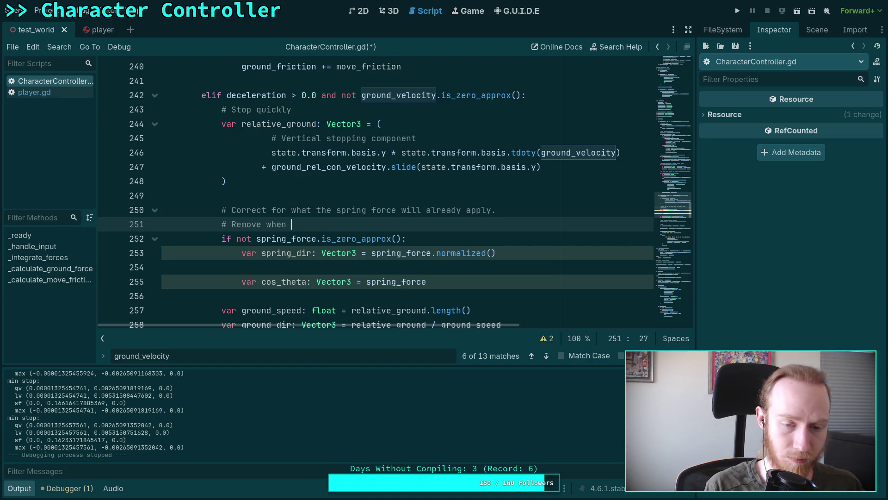
{"action": "type", "text": "aligned,"}
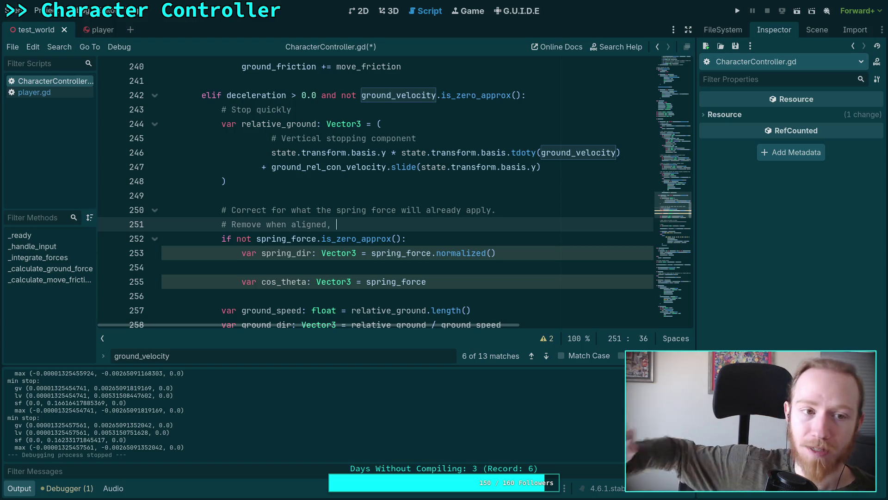
{"action": "left_click", "coordinate": [535, 264]}
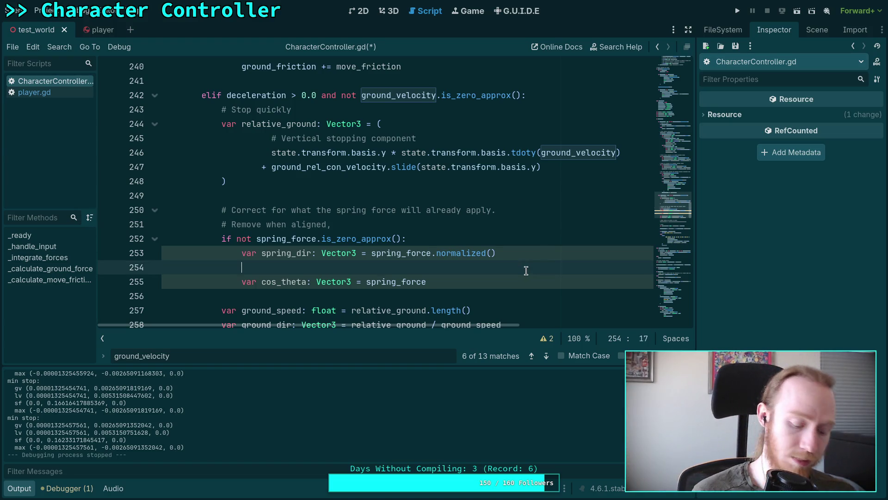
{"action": "key", "text": "ctrl+s"}
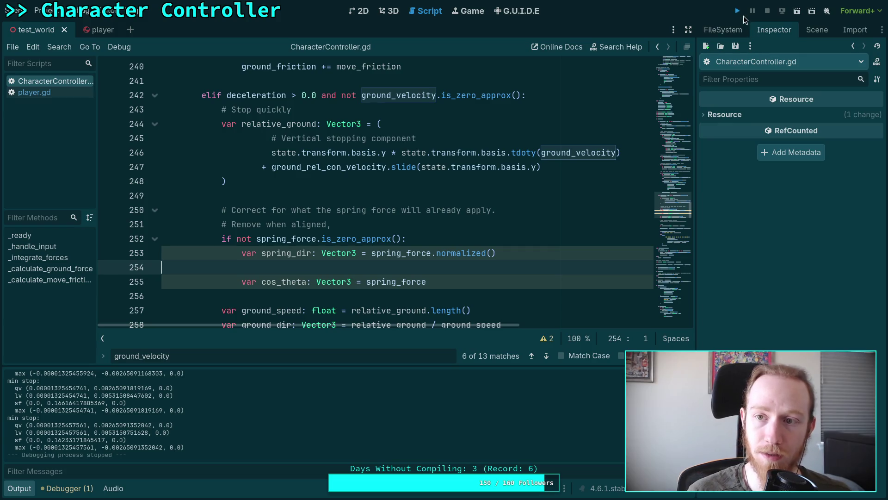
Run the game briefly to test the saved controller, then stop it with F8
{"action": "left_click", "coordinate": [737, 11]}
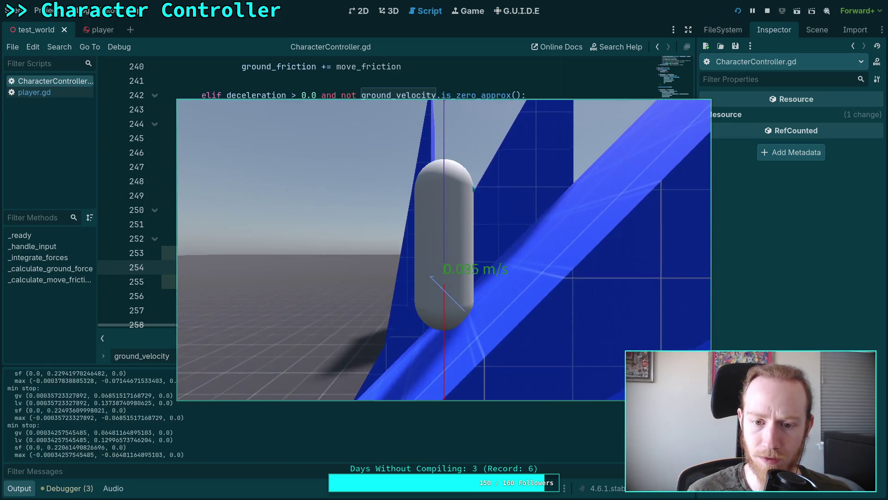
{"action": "key", "text": "F8"}
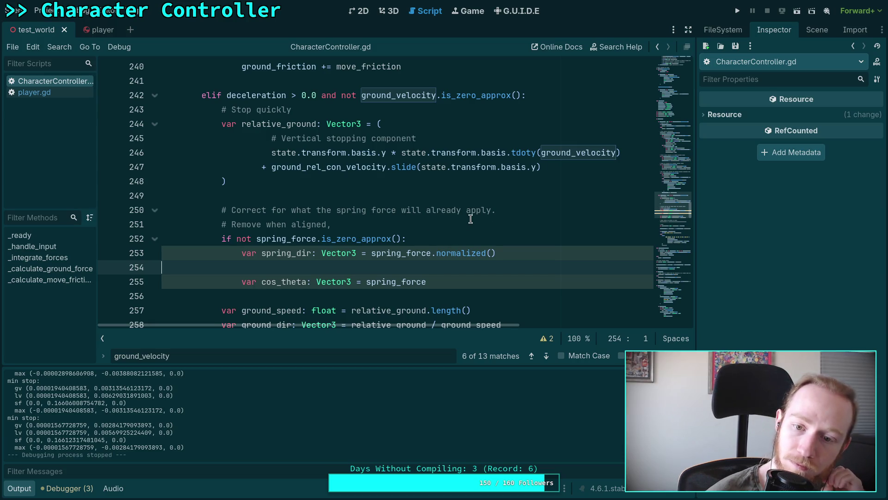
Delete the 'Remove when aligned,' comment and the blank line before cos_theta, then select 'force' in its value
{"action": "left_click_drag", "start_coordinate": [478, 224], "coordinate": [510, 204]}
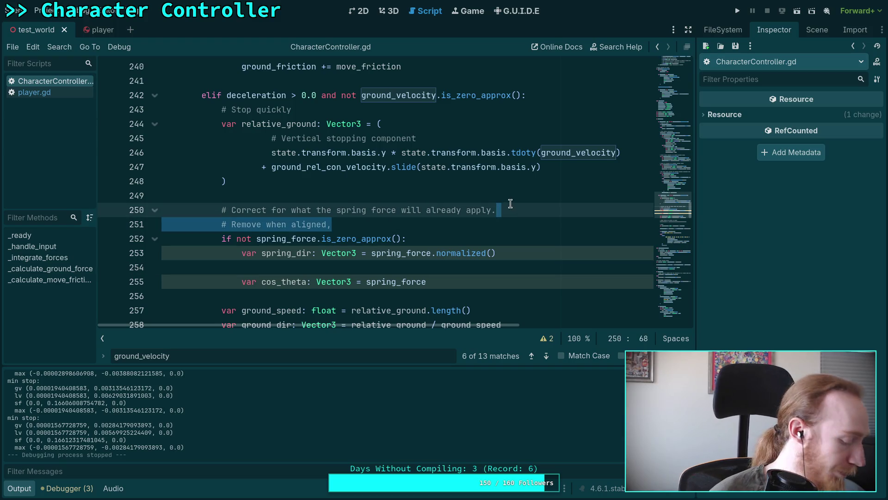
{"action": "key", "text": "BackSpace"}
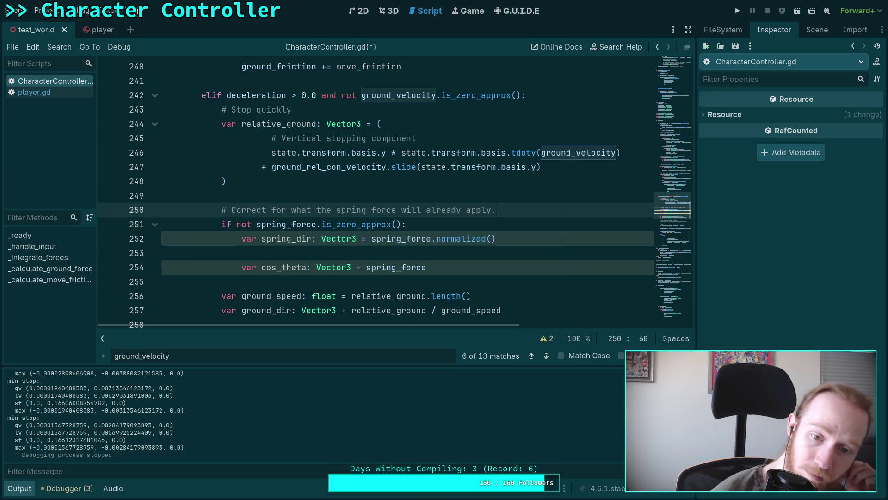
{"action": "left_click", "coordinate": [494, 244]}
{"action": "key", "text": "Delete"}
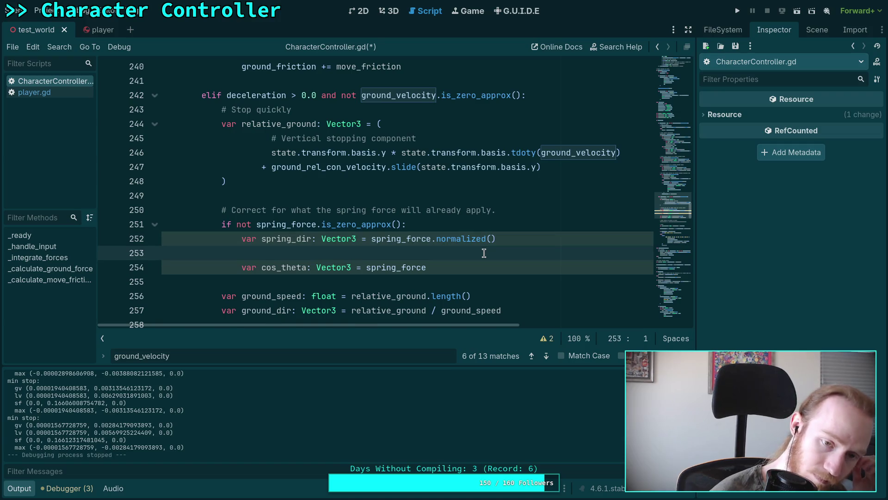
{"action": "left_click_drag", "start_coordinate": [427, 252], "coordinate": [400, 252]}
Replace spring_force with relative_ground in the cos_theta assignment on line 253
{"action": "key", "text": "BackSpace"}
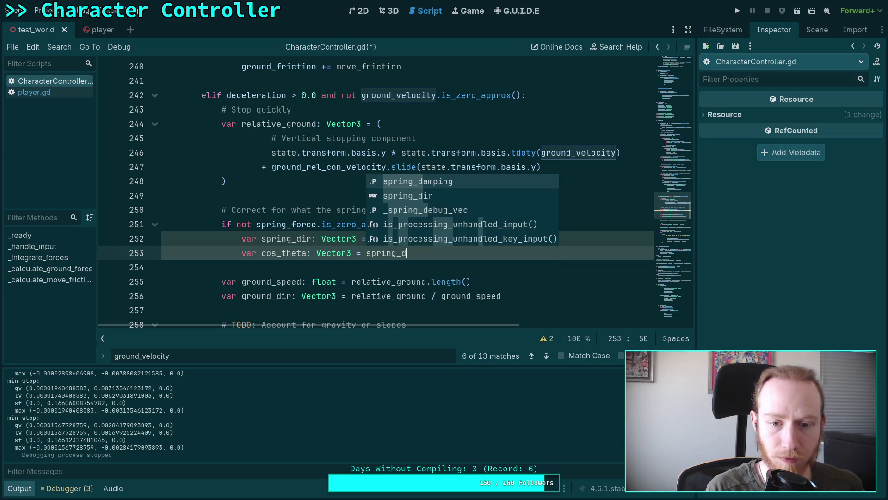
{"action": "key", "text": "ctrl+BackSpace"}
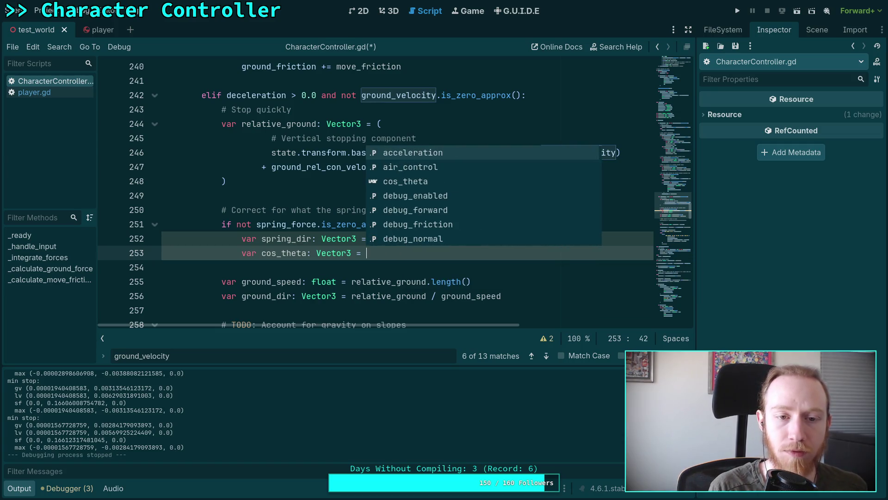
{"action": "type", "text": "rel"}
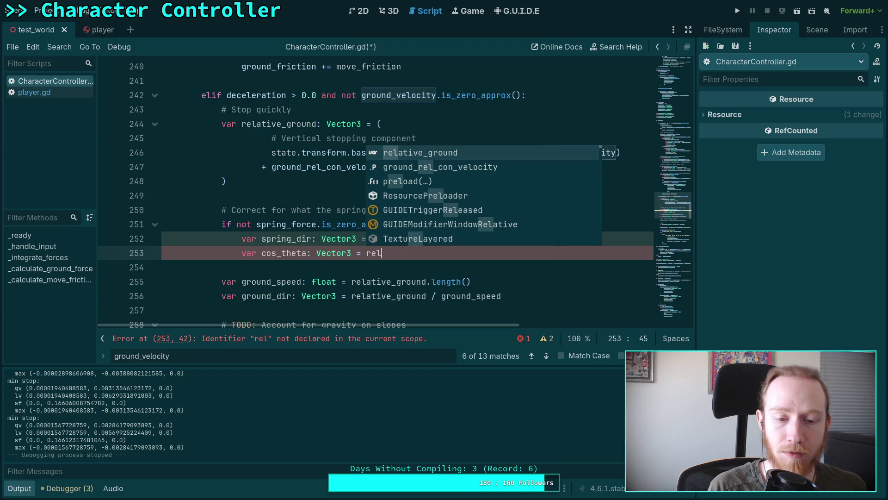
{"action": "key", "text": "Return"}
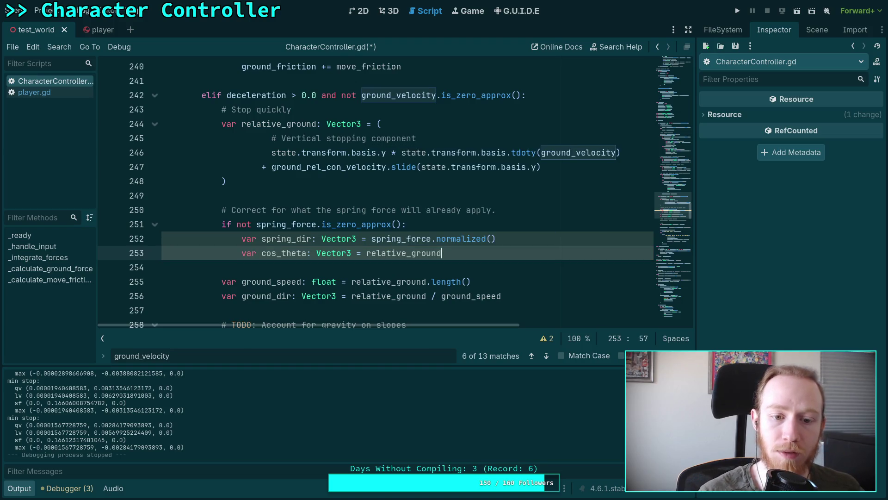
{"action": "scroll", "coordinate": [395, 250], "scroll_direction": "down", "scroll_amount": 3}
{"action": "scroll", "coordinate": [390, 275], "scroll_direction": "down", "scroll_amount": 2}
{"action": "scroll", "coordinate": [329, 259], "scroll_direction": "up", "scroll_amount": 1}
{"action": "scroll", "coordinate": [326, 258], "scroll_direction": "up", "scroll_amount": 2}
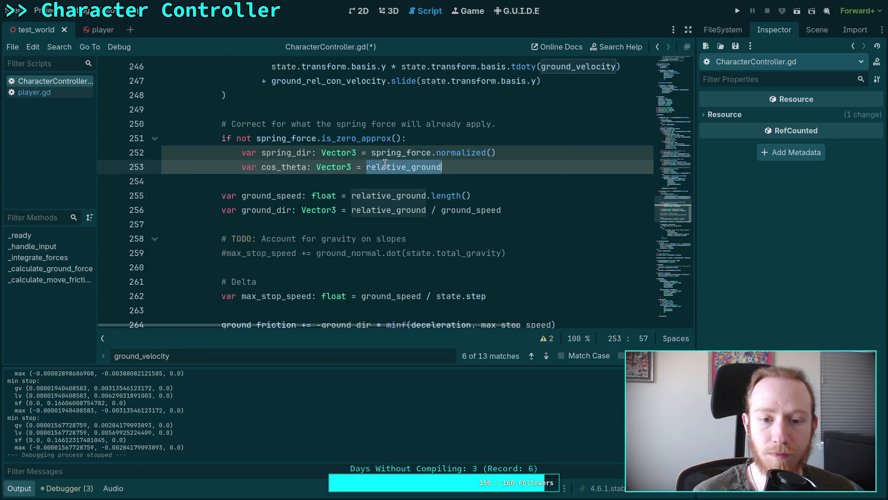
{"action": "mouse_move", "coordinate": [386, 166]}
{"action": "scroll", "coordinate": [323, 269], "scroll_direction": "down", "scroll_amount": 2}
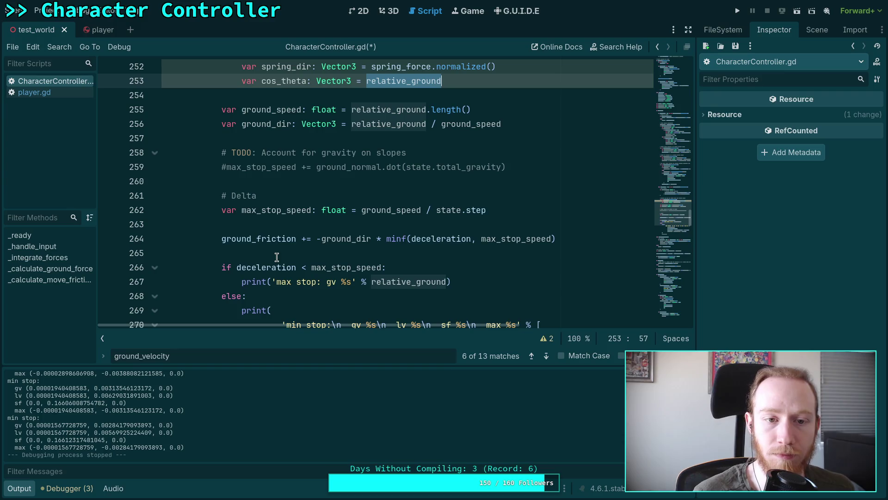
{"action": "scroll", "coordinate": [277, 256], "scroll_direction": "down", "scroll_amount": 1}
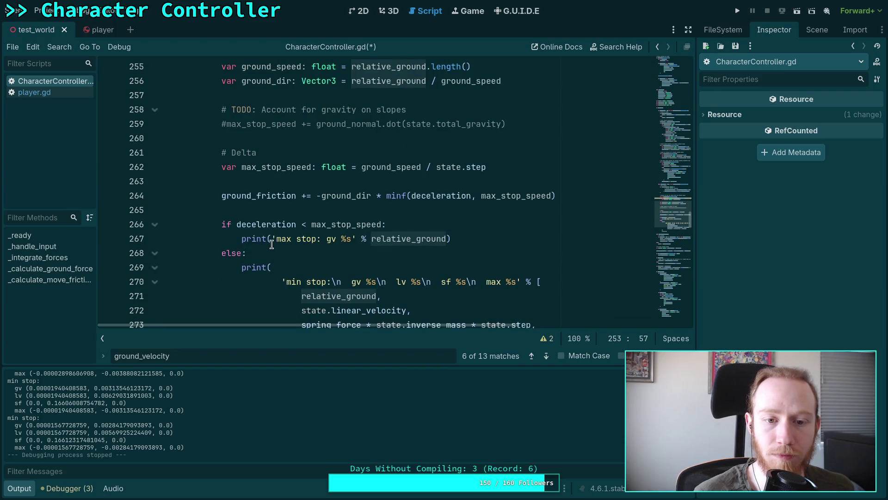
{"action": "mouse_move", "coordinate": [267, 239]}
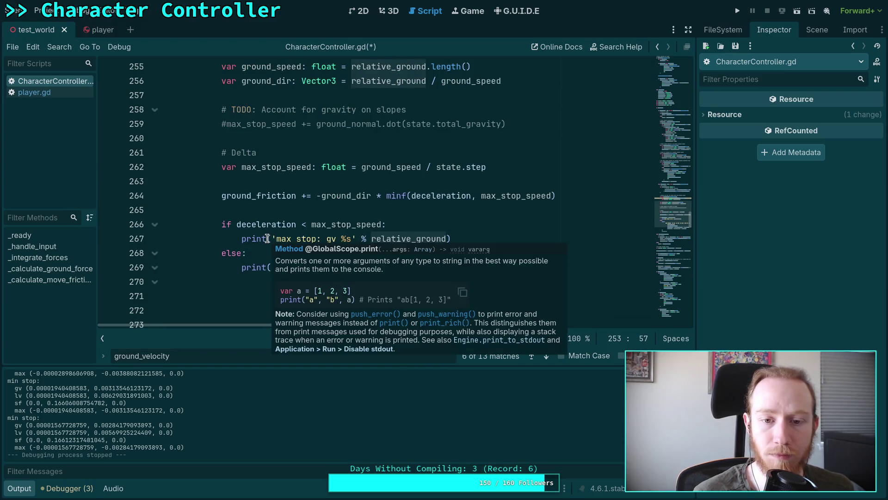
{"action": "scroll", "coordinate": [273, 233], "scroll_direction": "up", "scroll_amount": 2}
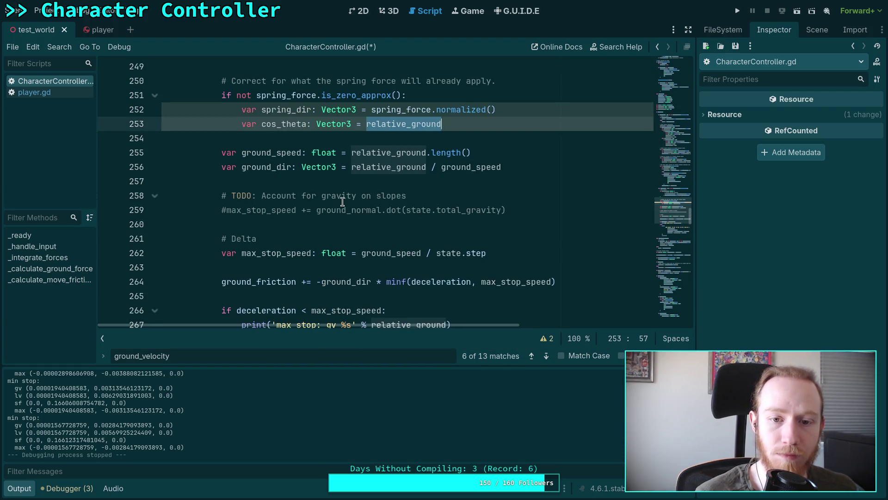
{"action": "left_click", "coordinate": [462, 125]}
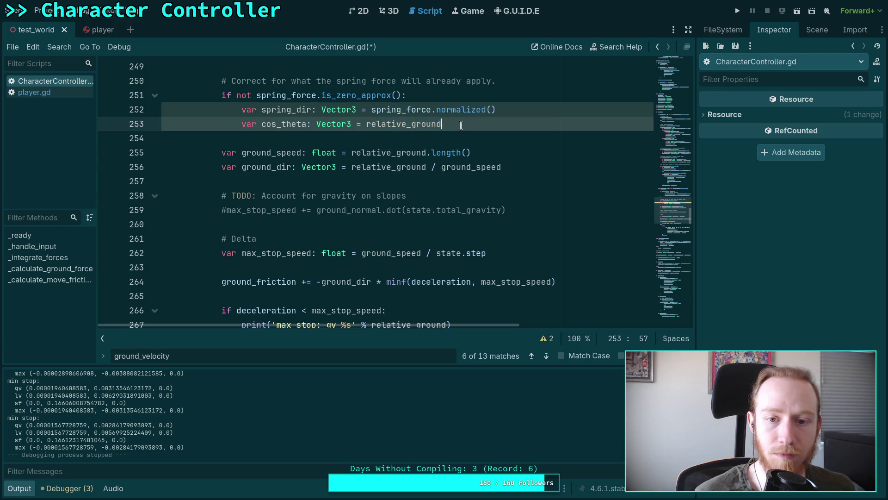
Move the spring-force correction block below the ground_speed and ground_dir lines, removing the extra blank line
{"action": "mouse_move", "coordinate": [442, 125]}
{"action": "left_mouse_down"}
{"action": "mouse_move", "coordinate": [222, 80]}
{"action": "mouse_move", "coordinate": [465, 123]}
{"action": "left_mouse_up"}
{"action": "left_click", "coordinate": [222, 80]}
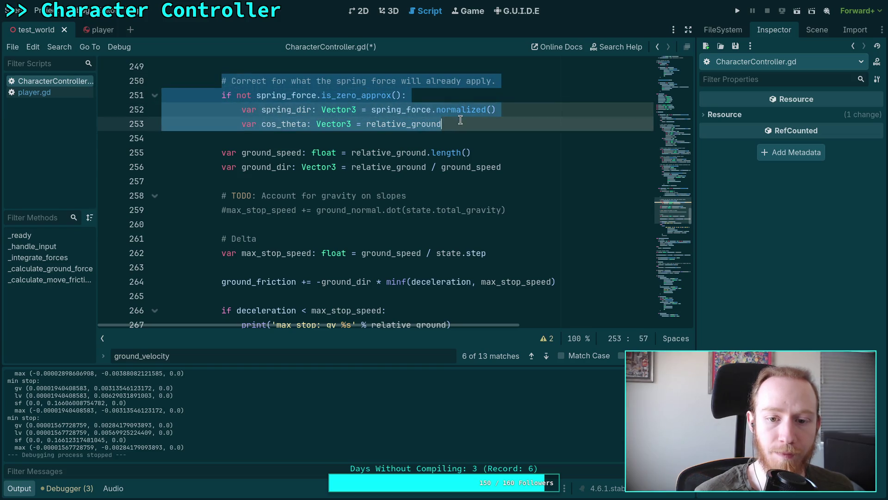
{"action": "scroll", "coordinate": [490, 143], "scroll_direction": "down", "scroll_amount": 2}
{"action": "scroll", "coordinate": [498, 153], "scroll_direction": "up", "scroll_amount": 3}
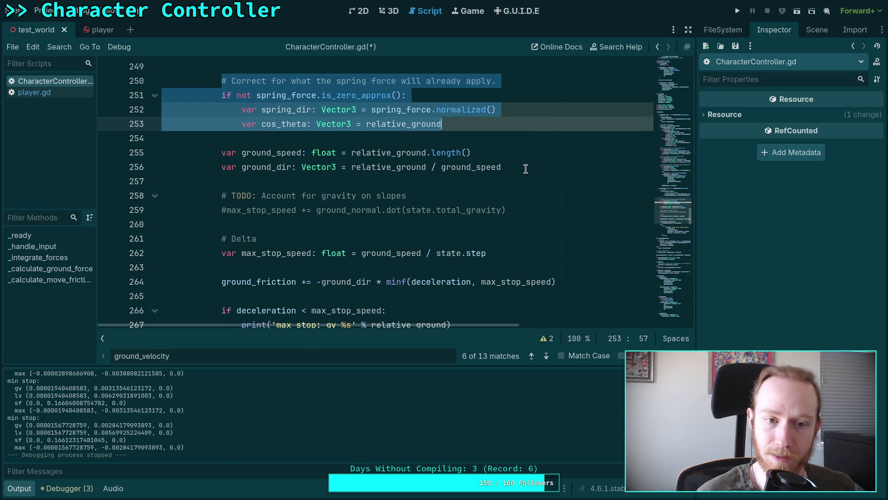
{"action": "key", "text": "alt+Down"}
{"action": "key", "text": "alt+Down"}
{"action": "key", "text": "alt+Down"}
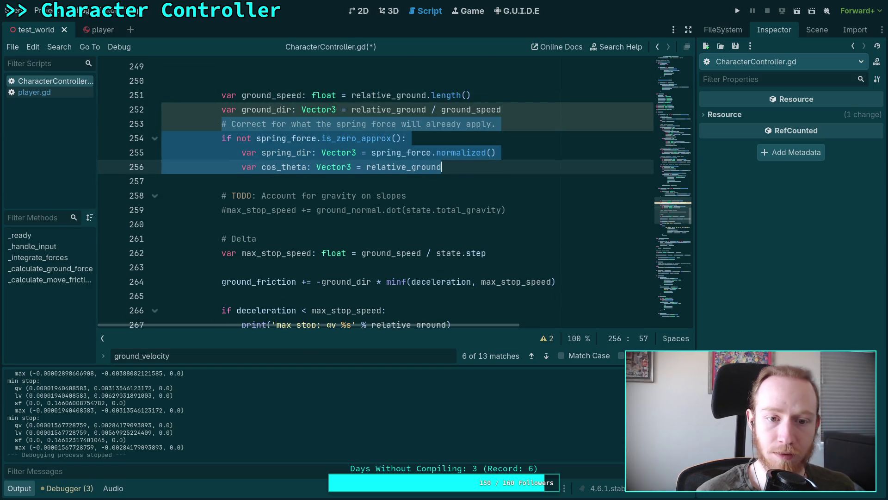
{"action": "scroll", "coordinate": [315, 162], "scroll_direction": "up", "scroll_amount": 2}
{"action": "left_click", "coordinate": [315, 164]}
{"action": "key", "text": "BackSpace"}
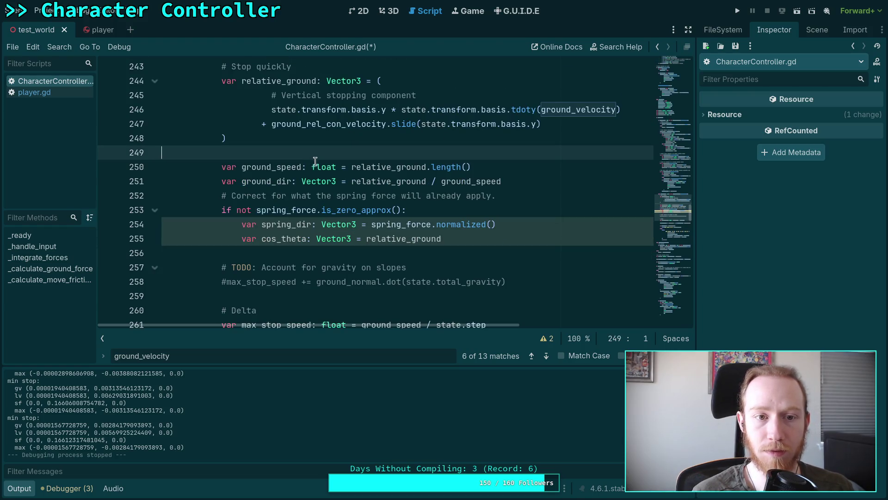
{"action": "left_click_drag", "start_coordinate": [311, 195], "coordinate": [317, 238]}
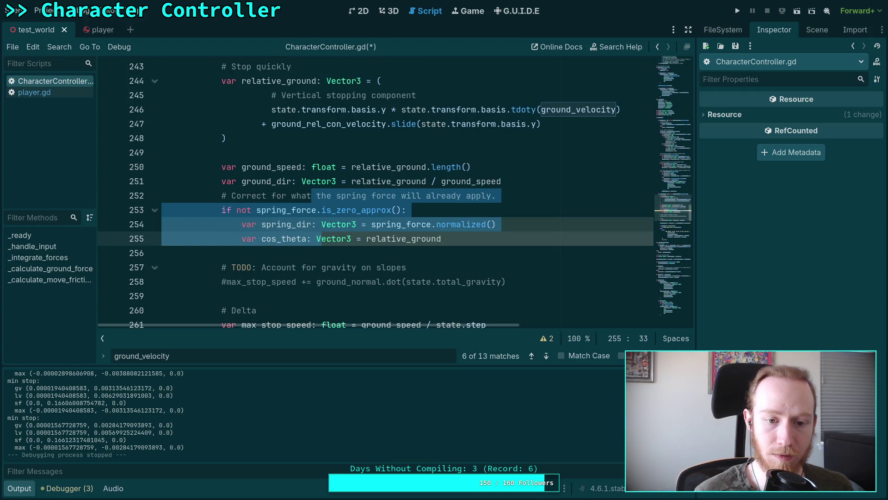
{"action": "key", "text": "alt+Down"}
Delete the TODO comment lines about gravity on slopes
{"action": "left_click", "coordinate": [520, 281]}
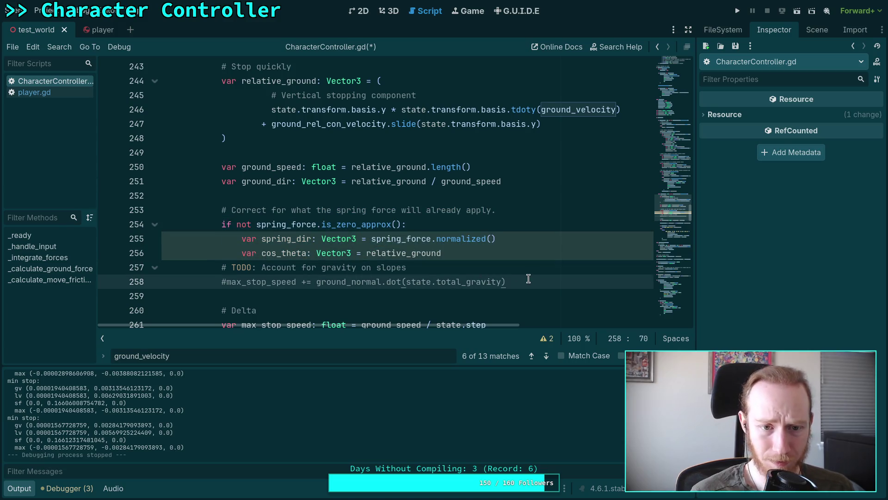
{"action": "scroll", "coordinate": [534, 279], "scroll_direction": "down", "scroll_amount": 1}
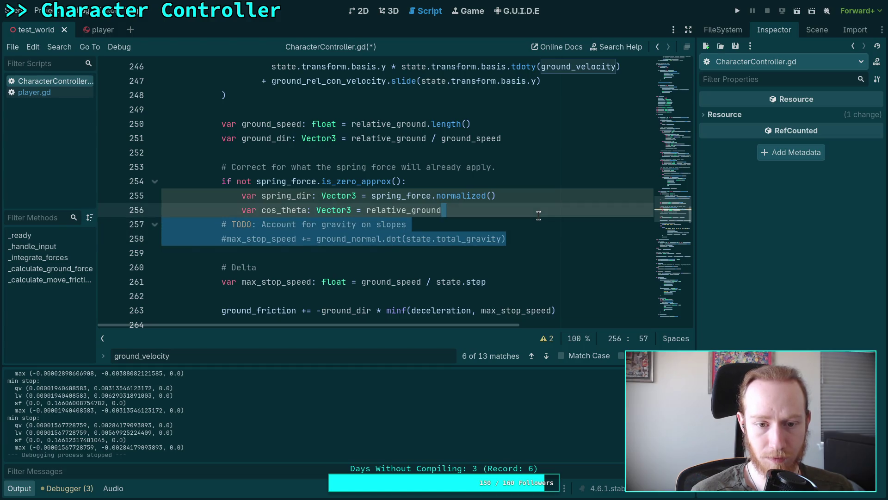
{"action": "key", "text": "Delete"}
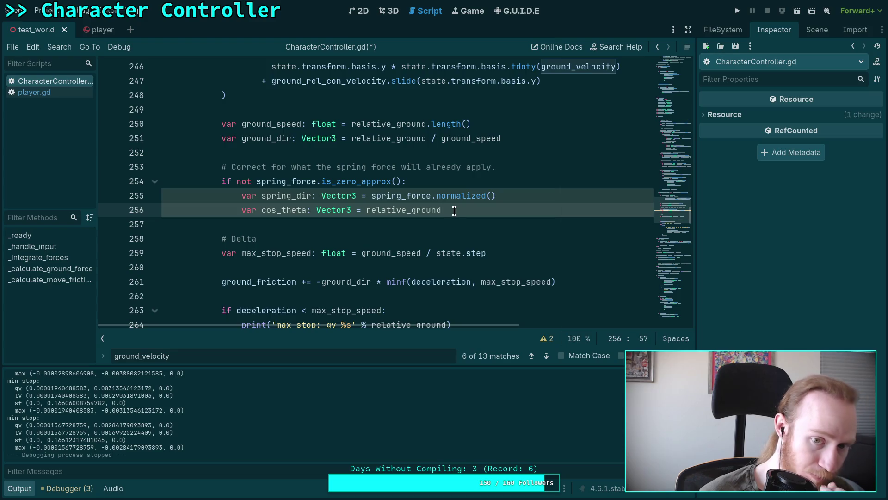
{"action": "scroll", "coordinate": [455, 210], "scroll_direction": "up", "scroll_amount": 1}
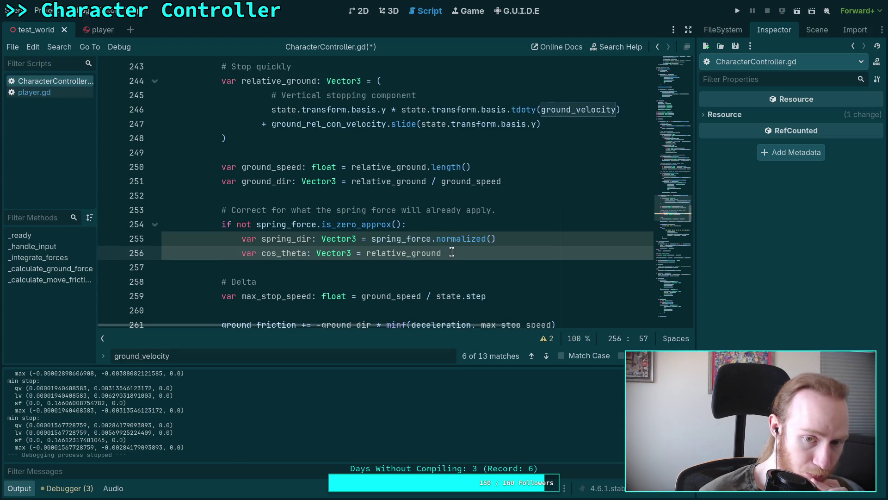
{"action": "key", "text": "ctrl+shift+Left"}
{"action": "key", "text": "ctrl+shift+Left"}
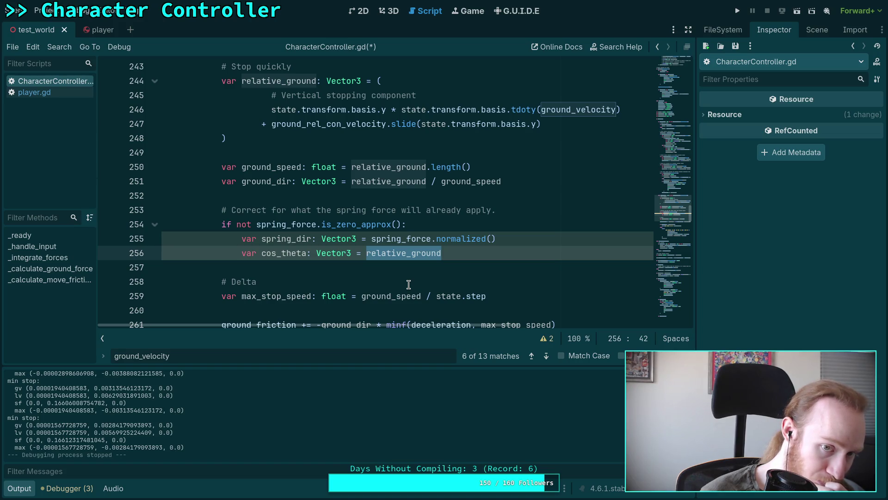
{"action": "left_click_drag", "start_coordinate": [442, 253], "coordinate": [243, 209]}
Move the correction block back above ground_speed and tidy the blank lines around ground_dir
{"action": "key", "text": "alt+Up"}
{"action": "key", "text": "alt+Up"}
{"action": "key", "text": "alt+Up"}
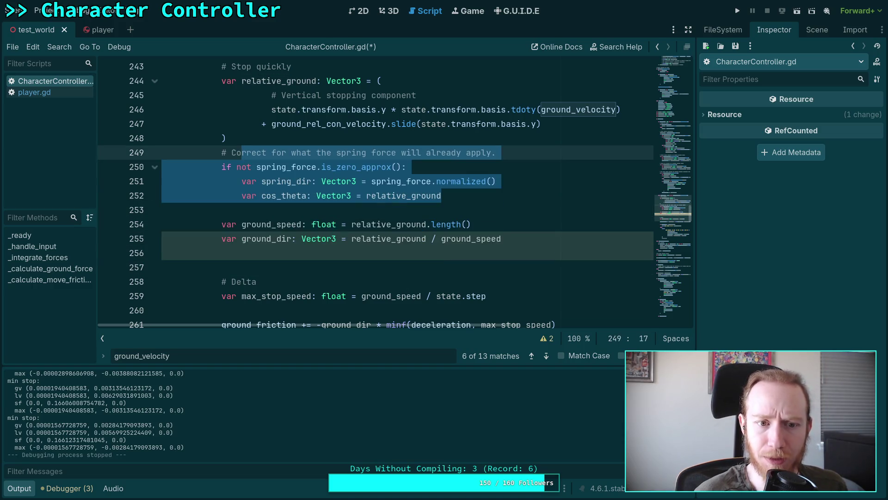
{"action": "key", "text": "Up"}
{"action": "key", "text": "Up"}
{"action": "key", "text": "Down"}
{"action": "key", "text": "Return"}
{"action": "key", "text": "Down"}
{"action": "key", "text": "Down"}
{"action": "key", "text": "Down"}
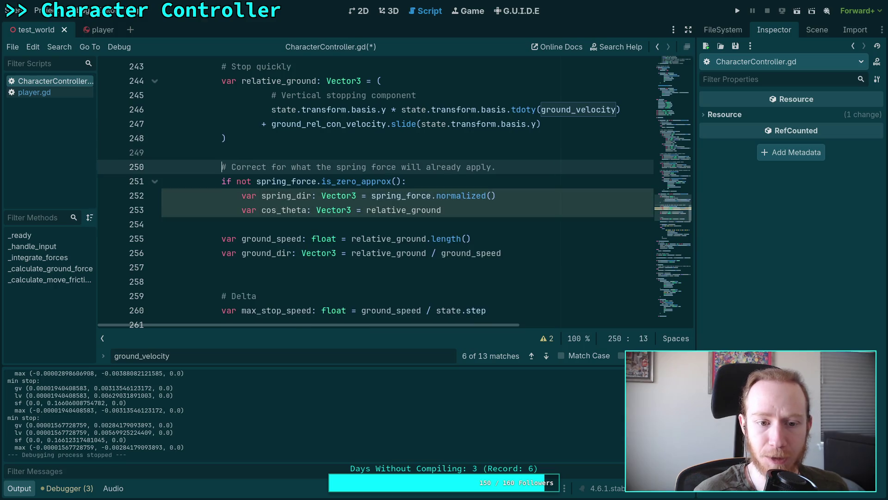
{"action": "key", "text": "BackSpace"}
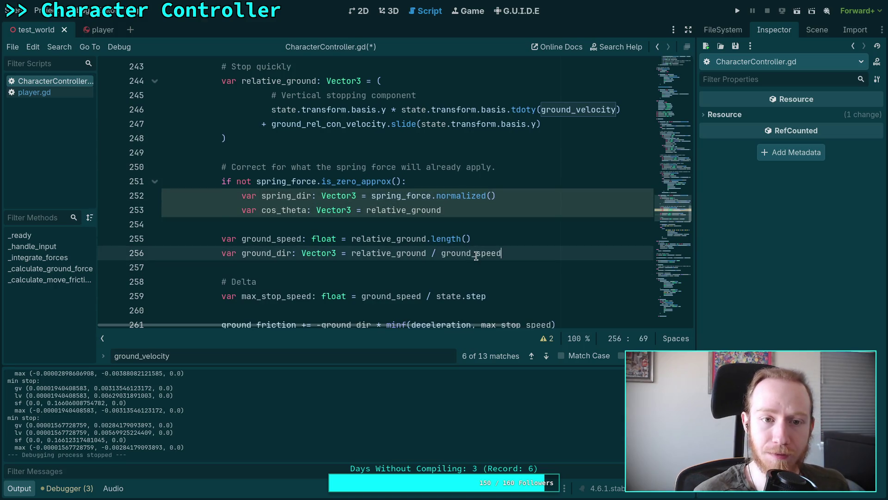
{"action": "left_click", "coordinate": [501, 210]}
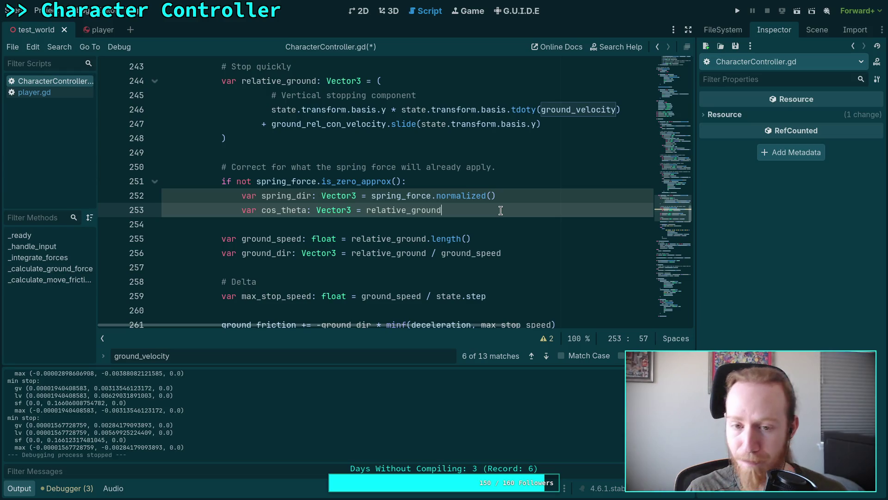
Remove 'already' so the comment reads 'Correct for what the spring force will apply.'
{"action": "left_click_drag", "start_coordinate": [426, 167], "coordinate": [467, 167]}
{"action": "key", "text": "BackSpace"}
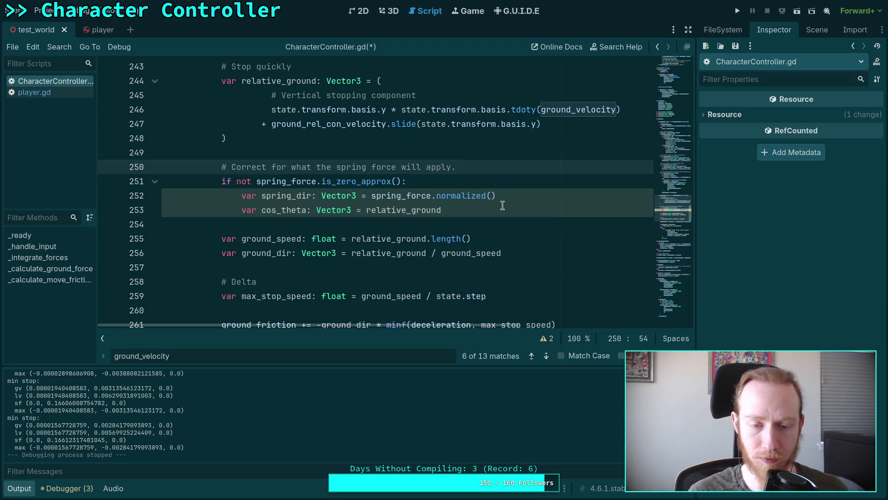
{"action": "left_click", "coordinate": [477, 207]}
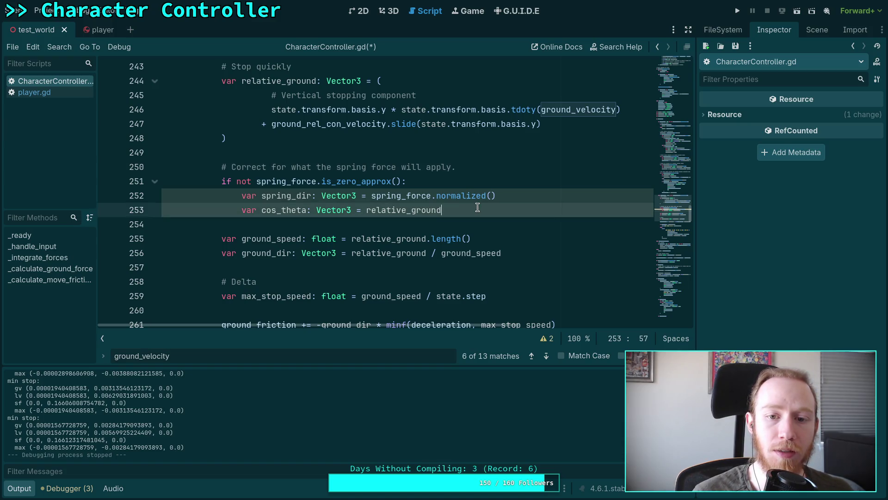
{"action": "scroll", "coordinate": [477, 208], "scroll_direction": "up", "scroll_amount": 1}
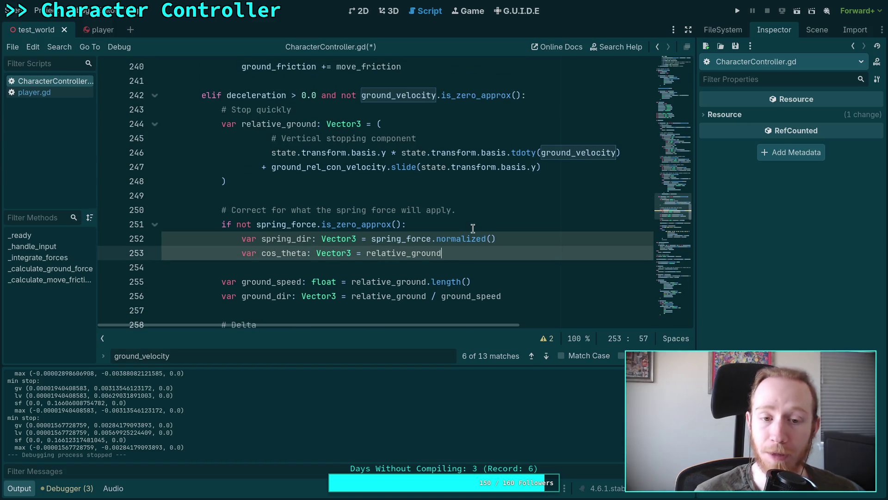
Move the spring-force comment into the relative_ground expression on a new indented line
{"action": "left_click", "coordinate": [581, 169]}
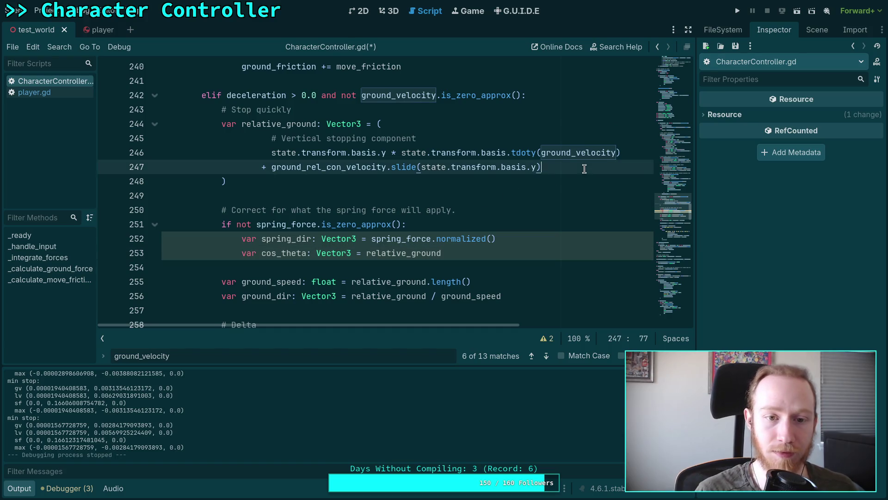
{"action": "key", "text": "Return"}
{"action": "type", "text": "+ "}
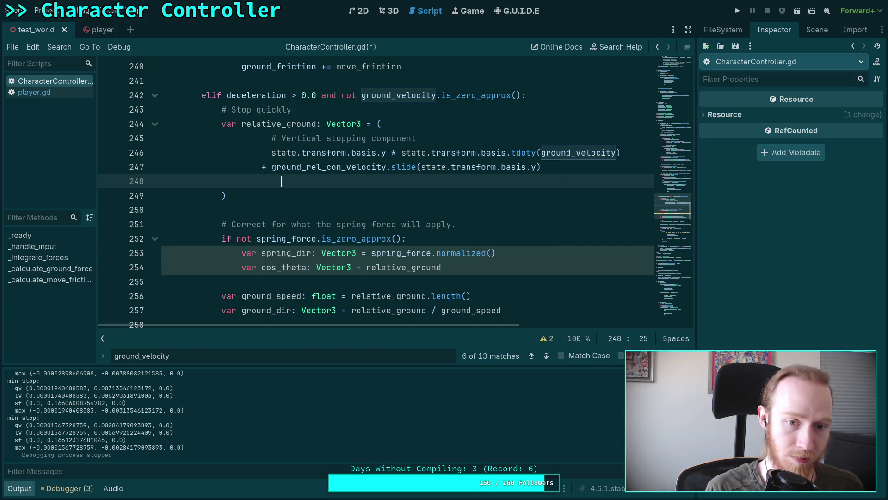
{"action": "type", "text": "#"}
{"action": "type", "text": "orrect"}
{"action": "key", "text": "Down"}
{"action": "key", "text": "Down"}
{"action": "key", "text": "Down"}
{"action": "key", "text": "alt+Up"}
{"action": "key", "text": "alt+Up"}
{"action": "key", "text": "alt+Up"}
{"action": "key", "text": "Home"}
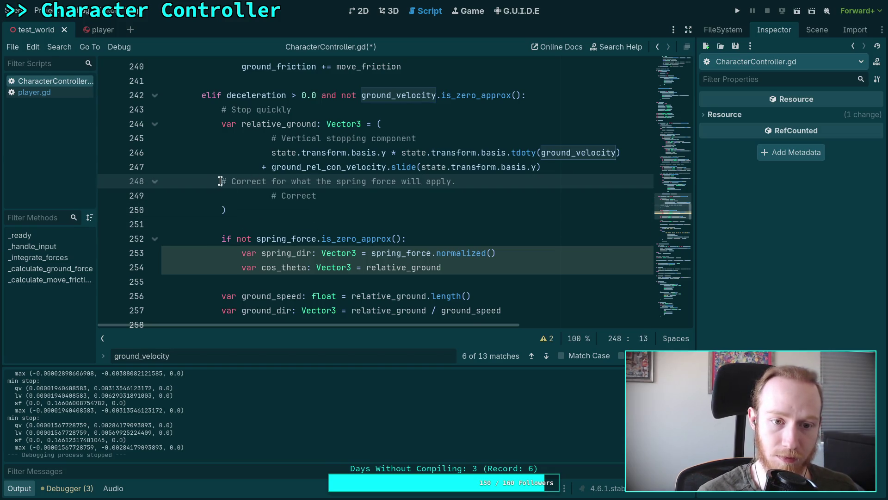
{"action": "left_click", "coordinate": [406, 191]}
{"action": "key", "text": "BackSpace"}
{"action": "key", "text": "BackSpace"}
{"action": "key", "text": "BackSpace"}
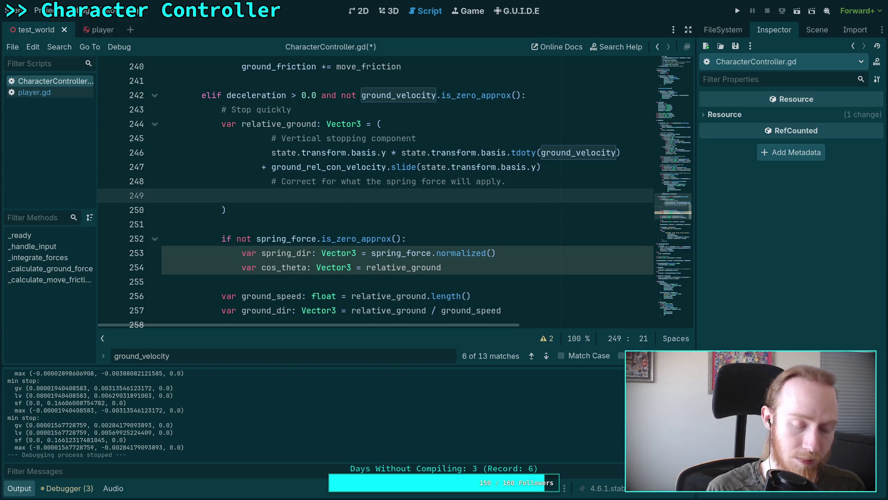
Add the term '- spring_force * state.inverse_mass' to the relative_ground expression
{"action": "type", "text": "+spring_"}
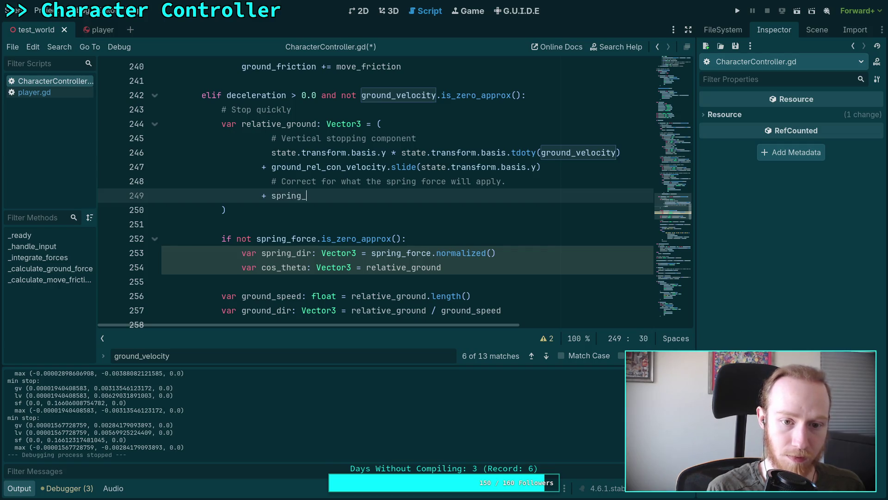
{"action": "key", "text": "Down"}
{"action": "key", "text": "Return"}
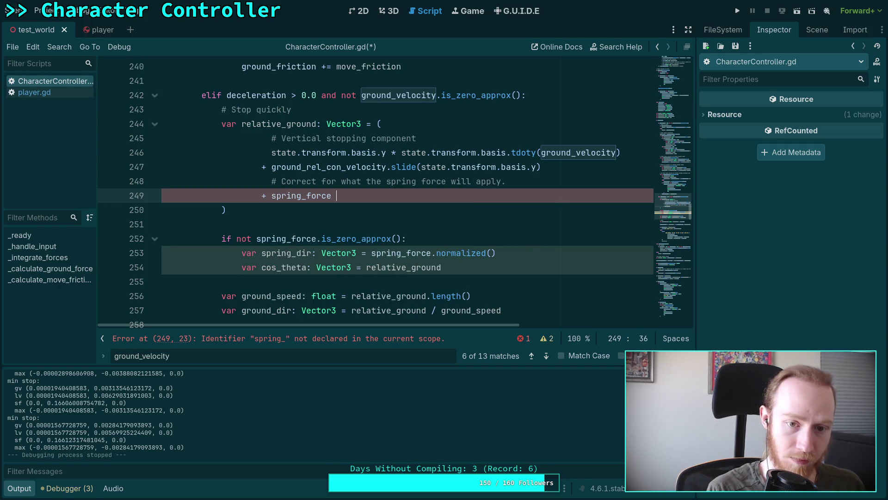
{"action": "type", "text": "("}
{"action": "key", "text": "BackSpace"}
{"action": "type", "text": "&"}
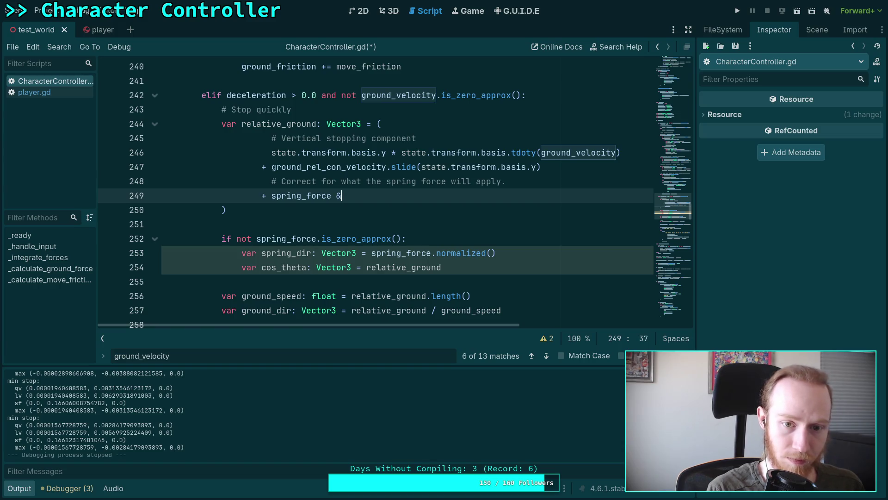
{"action": "key", "text": "BackSpace"}
{"action": "type", "text": "* state.inve"}
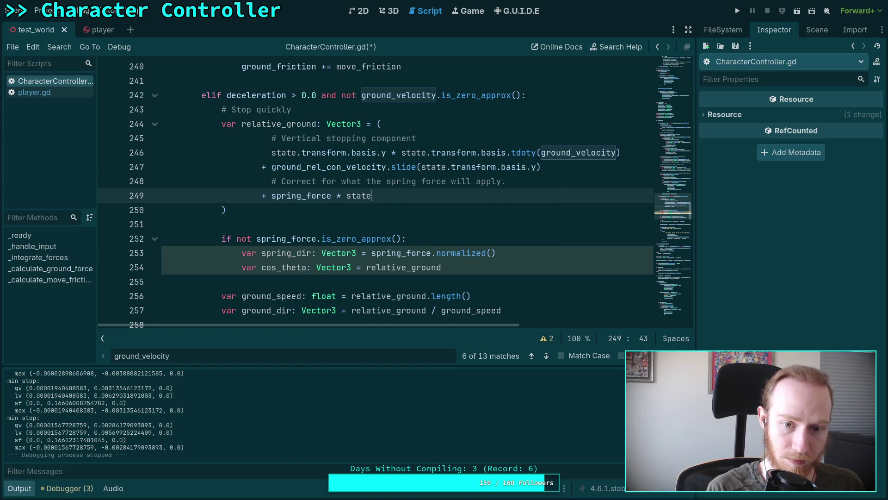
{"action": "key", "text": "Return"}
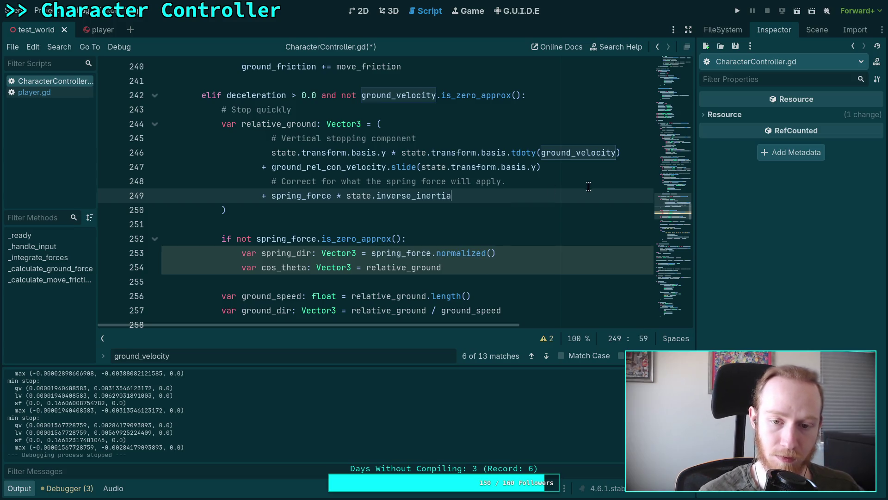
{"action": "left_click_drag", "start_coordinate": [416, 196], "coordinate": [450, 196]}
{"action": "type", "text": "mass"}
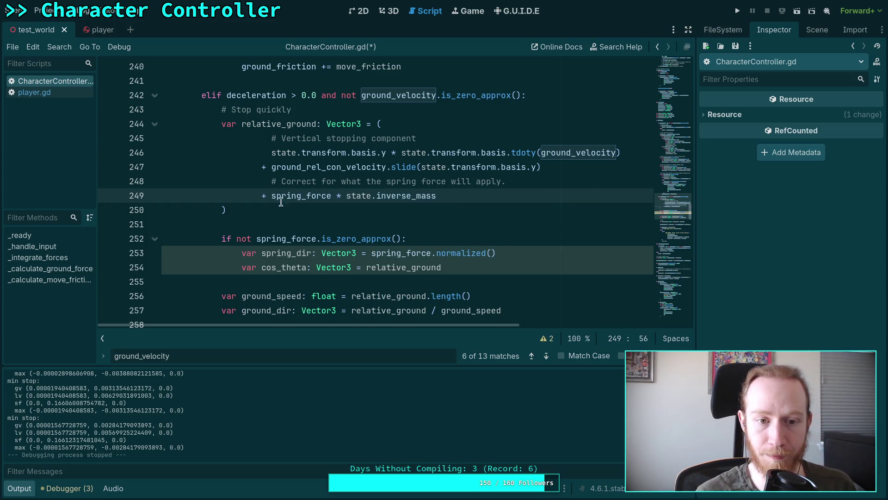
{"action": "double_click", "coordinate": [264, 196]}
{"action": "type", "text": "-"}
Delete the leftover spring_dir and cos_theta block and save the script
{"action": "left_click_drag", "start_coordinate": [476, 278], "coordinate": [477, 223]}
{"action": "key", "text": "BackSpace"}
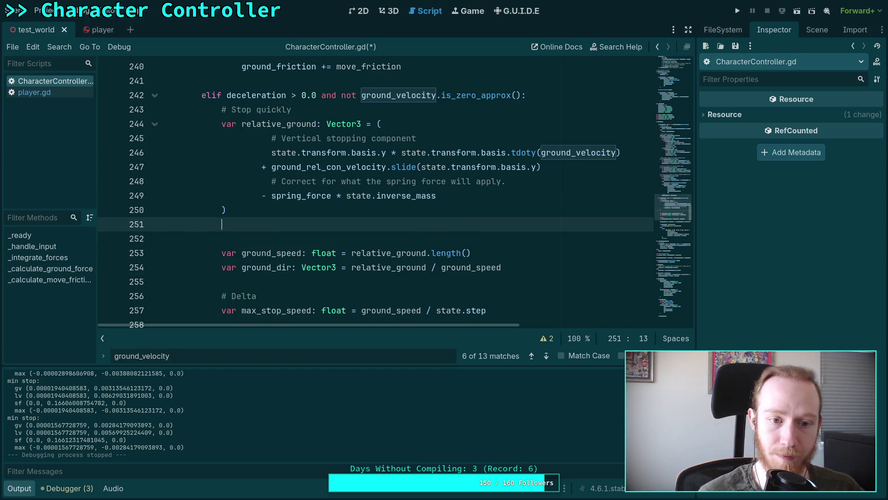
{"action": "key", "text": "BackSpace"}
{"action": "key", "text": "BackSpace"}
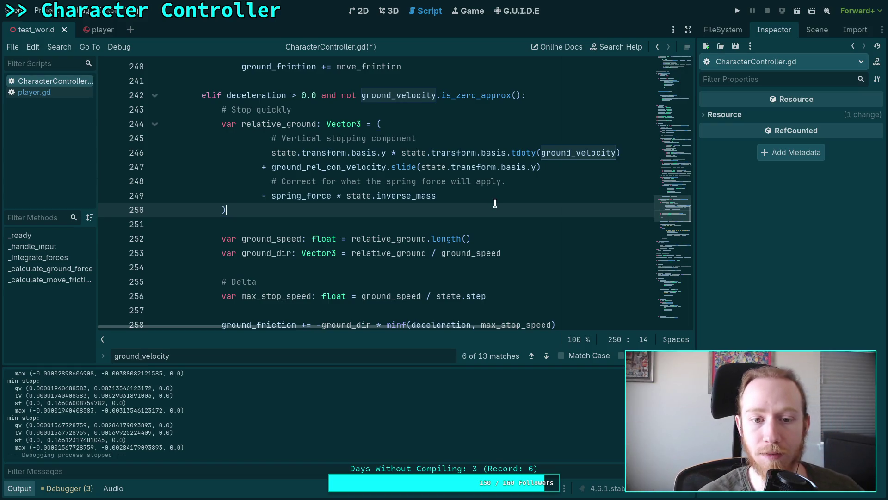
{"action": "key", "text": "ctrl+s"}
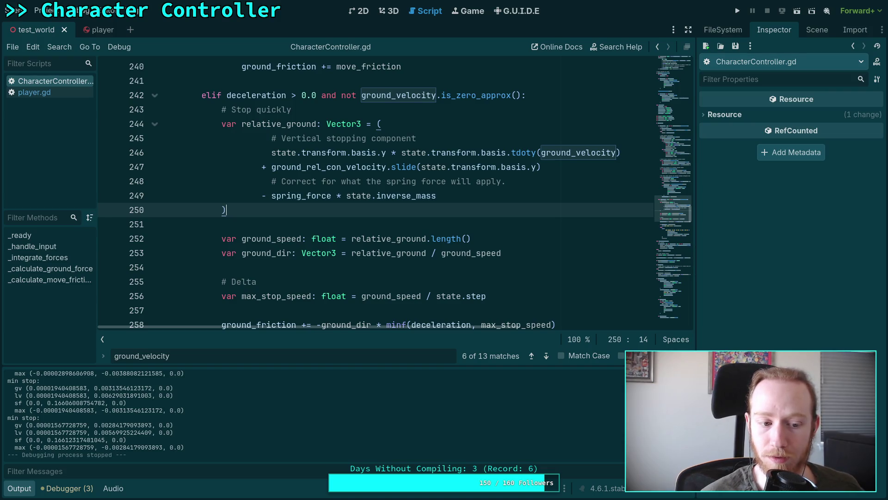
{"action": "key", "text": "Escape"}
Test-run the game, flip the spring_force term from minus to plus, and retest
{"action": "key", "text": "F5"}
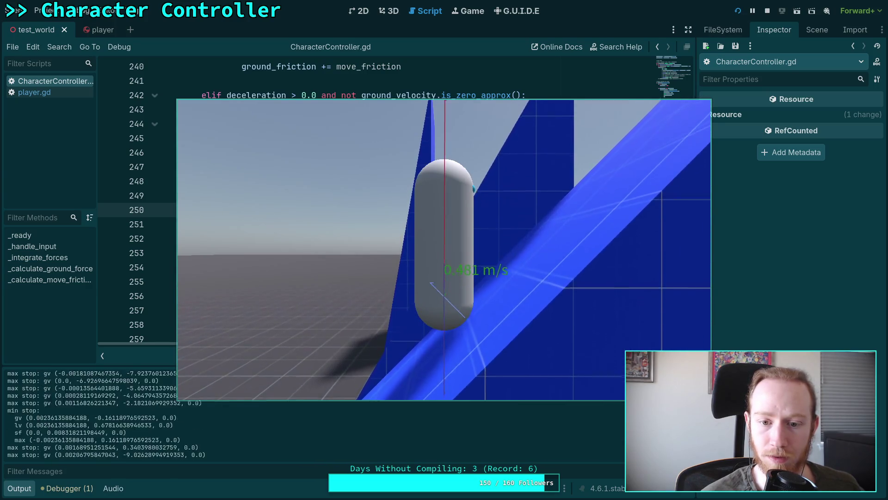
{"action": "left_click", "coordinate": [767, 11]}
{"action": "left_click", "coordinate": [266, 196]}
{"action": "type", "text": "+"}
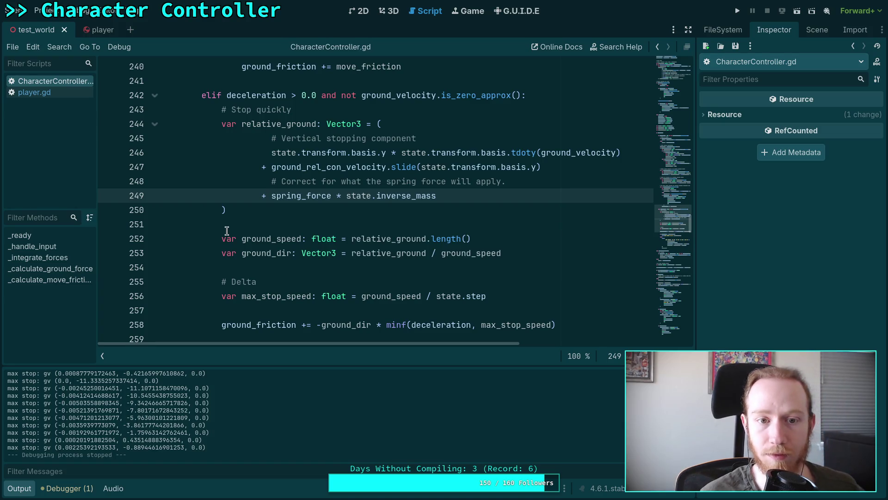
{"action": "left_click", "coordinate": [741, 11]}
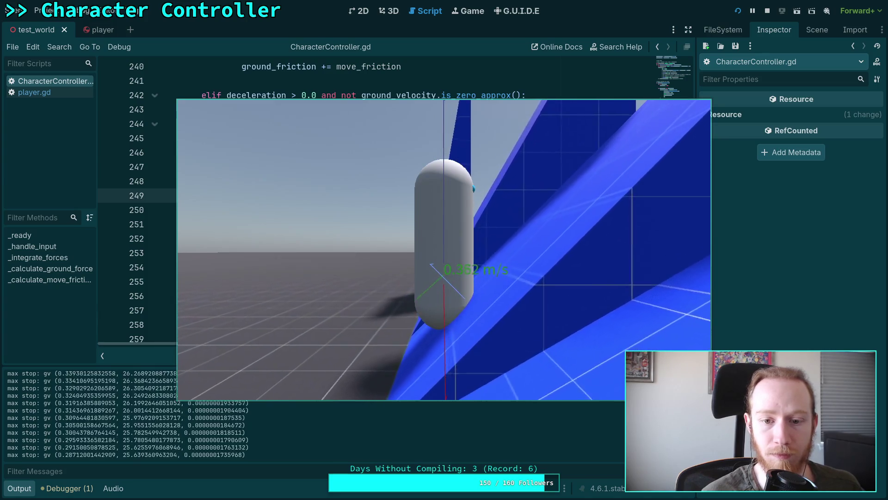
{"action": "left_click", "coordinate": [768, 10]}
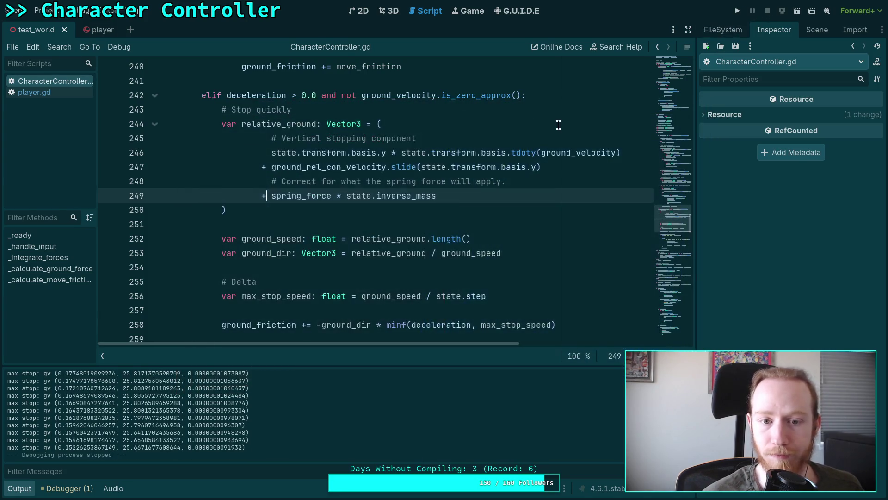
Make line 249 subtract spring_force * state.inverse_mass * 0.5, then test-run the game again
{"action": "key", "text": "BackSpace"}
{"action": "type", "text": "-"}
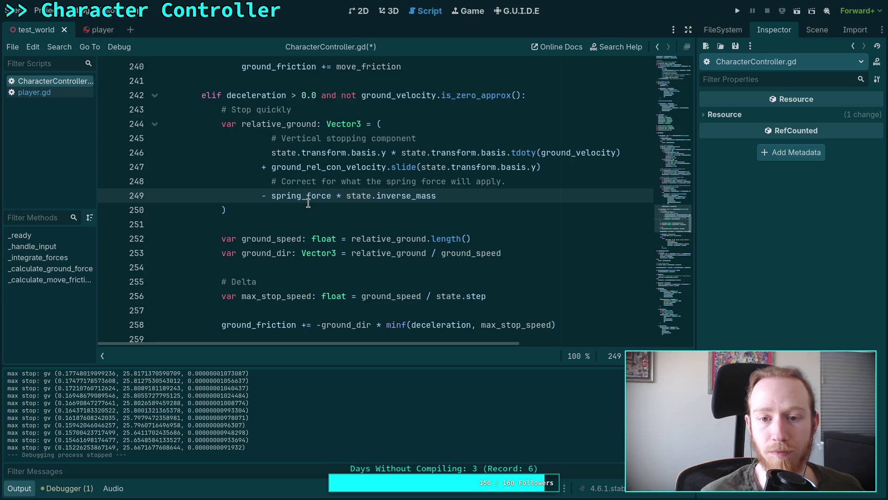
{"action": "left_click", "coordinate": [464, 195]}
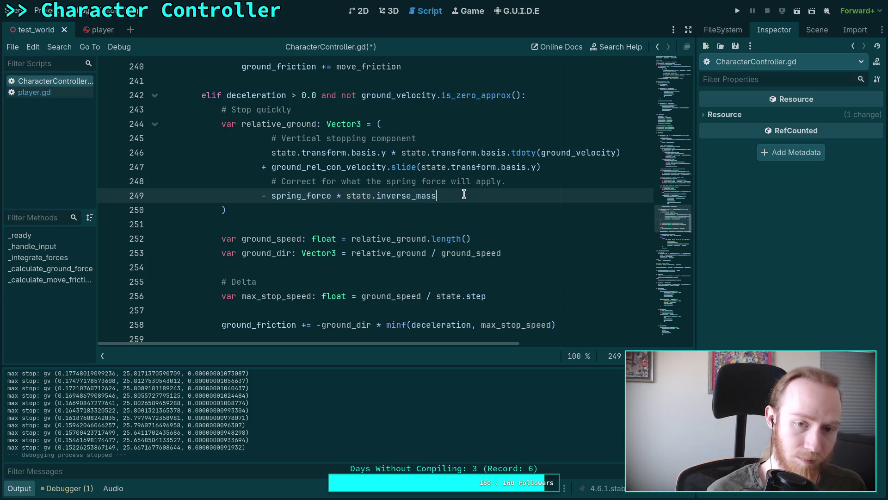
{"action": "type", "text": ".5"}
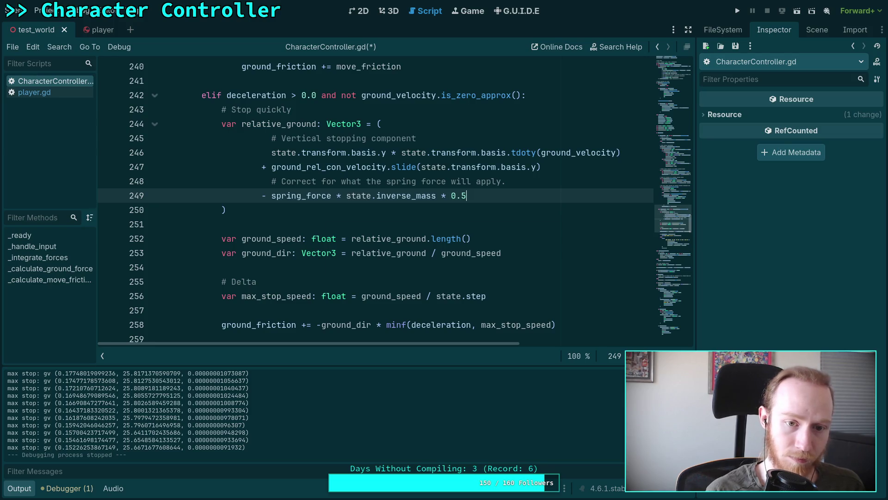
{"action": "key", "text": "F5"}
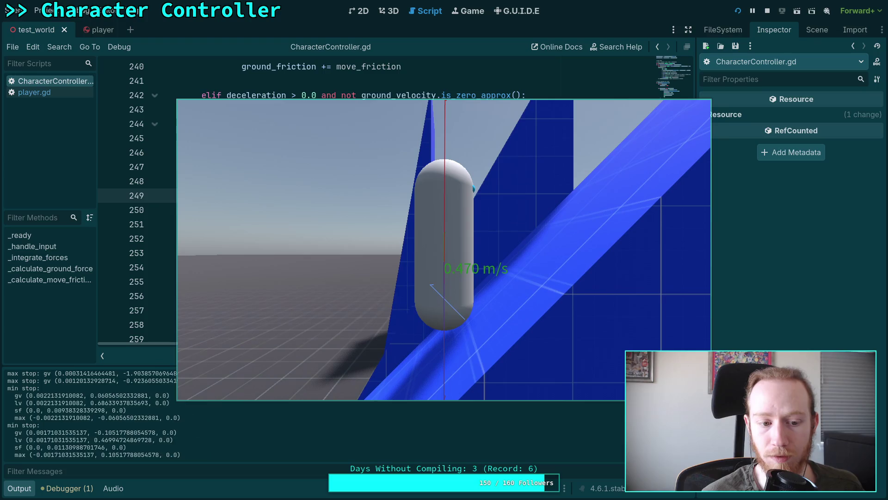
{"action": "left_click", "coordinate": [768, 11]}
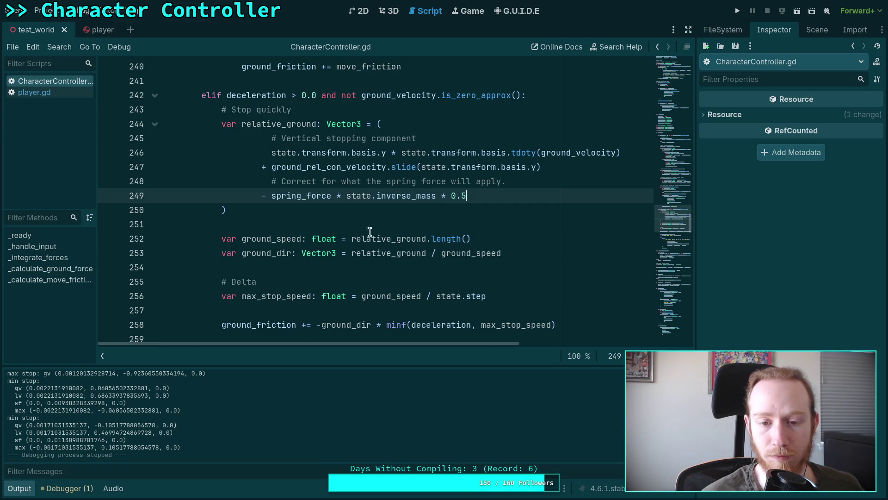
{"action": "left_click", "coordinate": [738, 11]}
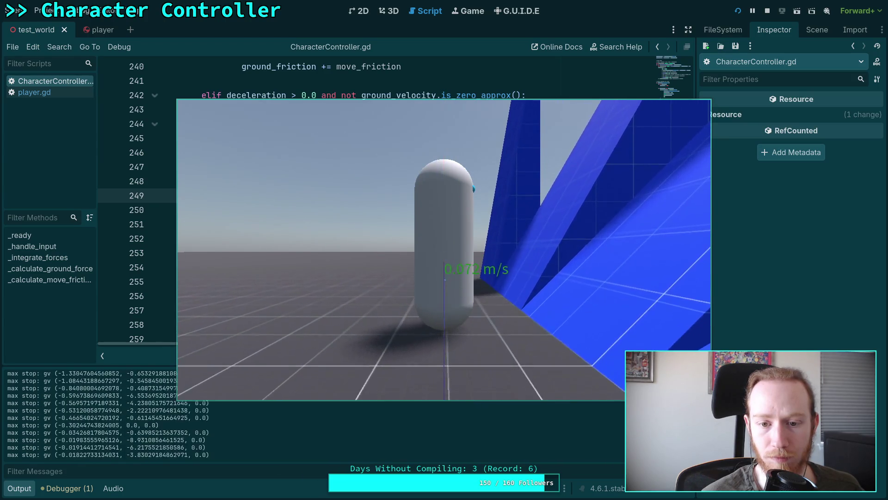
Stop the test and delete the spring-force comment and term from relative_ground
{"action": "key", "text": "Escape"}
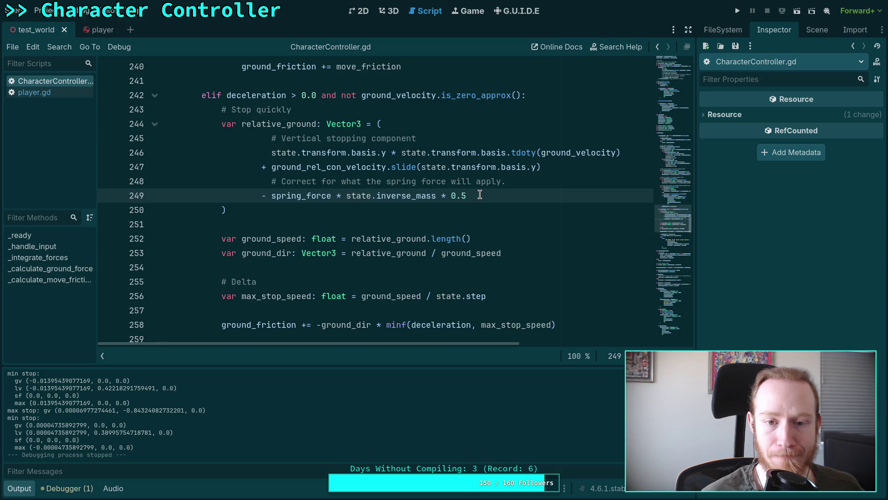
{"action": "left_click_drag", "start_coordinate": [475, 196], "coordinate": [157, 182]}
{"action": "key", "text": "BackSpace"}
{"action": "key", "text": "BackSpace"}
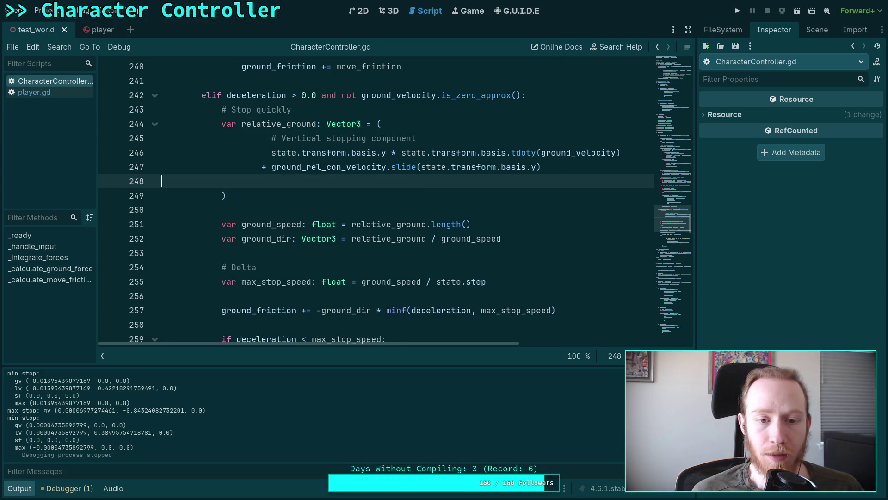
{"action": "left_click", "coordinate": [555, 224]}
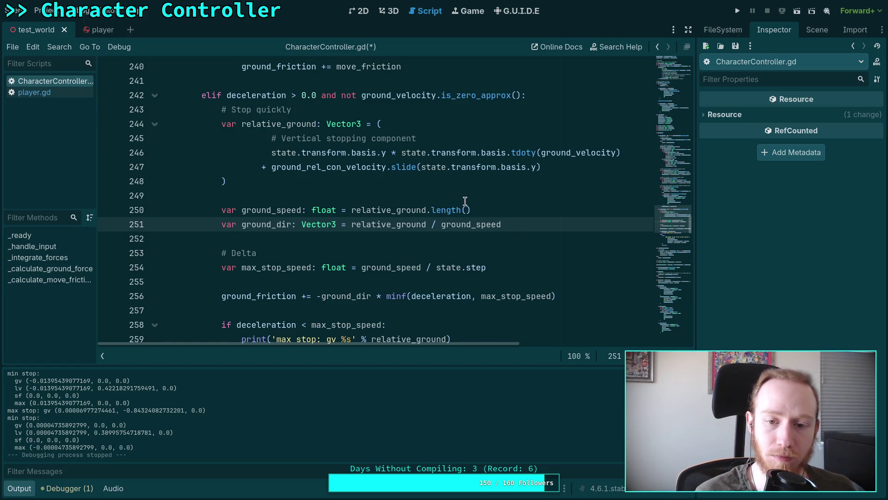
{"action": "left_click", "coordinate": [482, 198]}
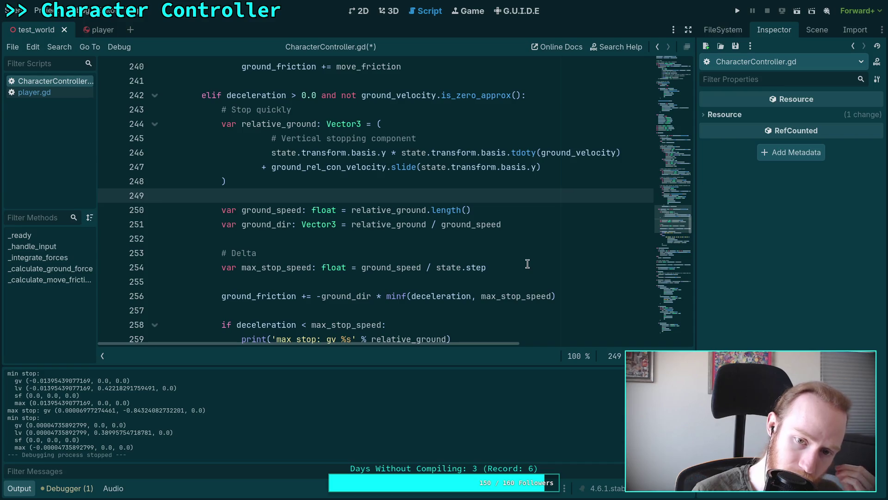
{"action": "mouse_move", "coordinate": [421, 268]}
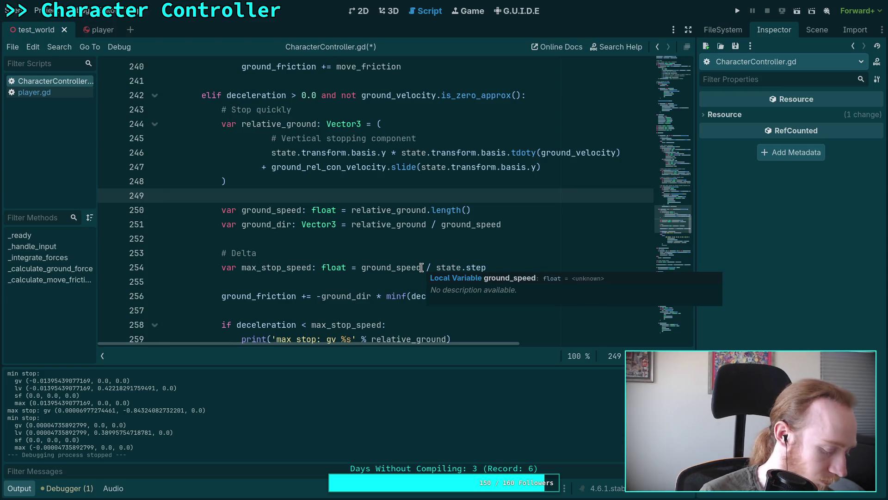
{"action": "left_click", "coordinate": [422, 267]}
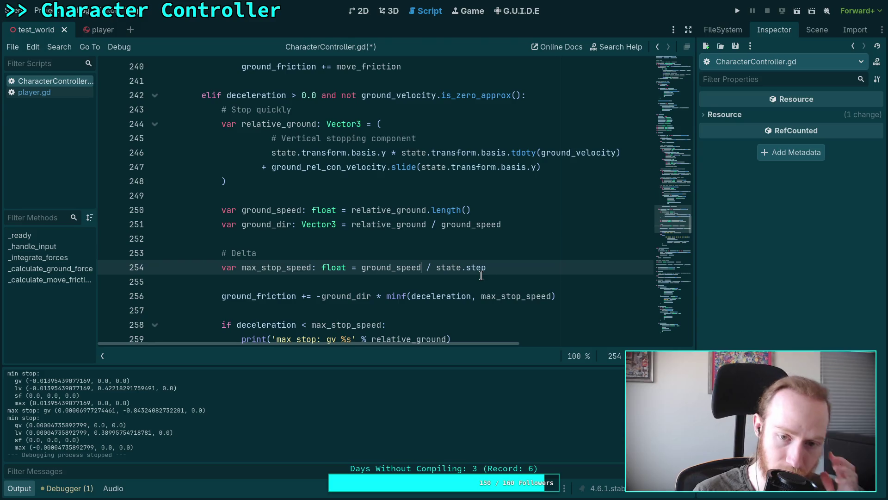
Split off the division as 'max_stop_speed /= state.step' under the # Delta comment
{"action": "key", "text": "Return"}
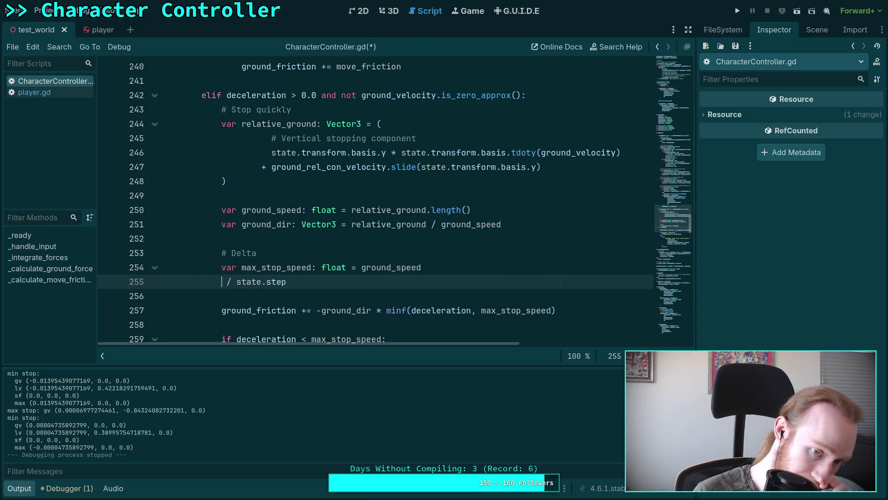
{"action": "key", "text": "Return"}
{"action": "key", "text": "Up"}
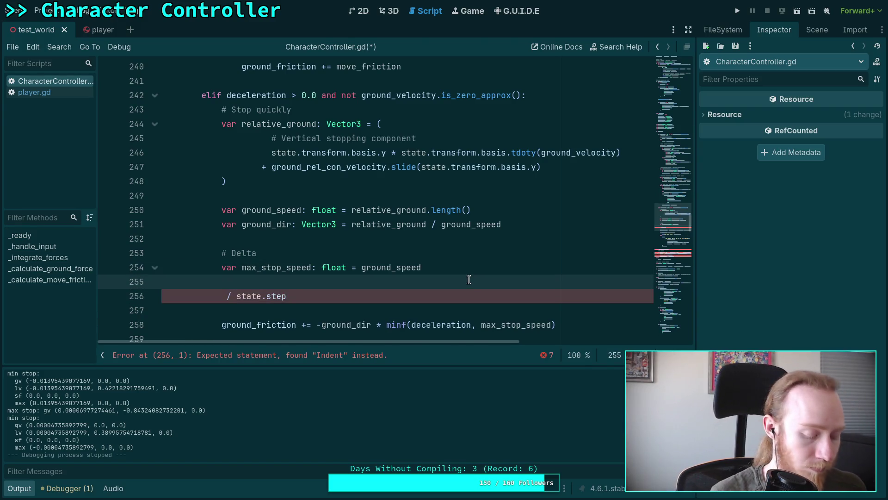
{"action": "key", "text": "Return"}
{"action": "type", "text": "# C"}
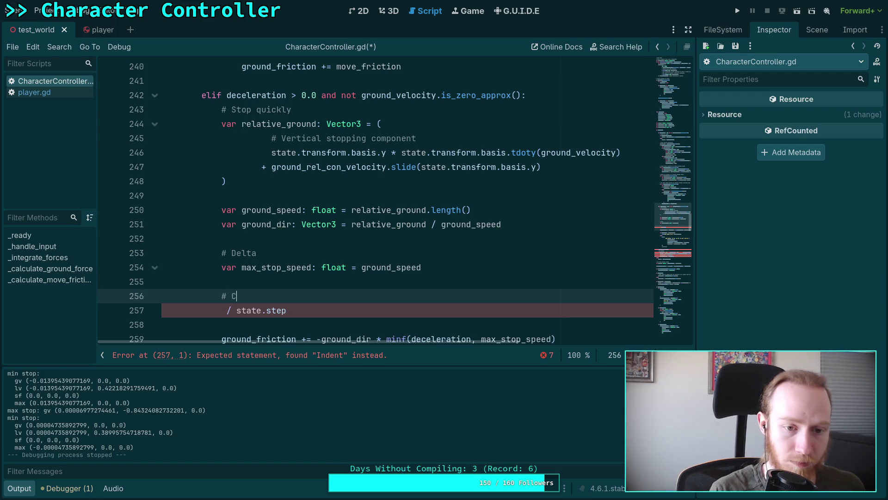
{"action": "key", "text": "Up"}
{"action": "key", "text": "Up"}
{"action": "key", "text": "Up"}
{"action": "key", "text": "alt+Down"}
{"action": "key", "text": "alt+Down"}
{"action": "key", "text": "alt+Down"}
{"action": "key", "text": "Down"}
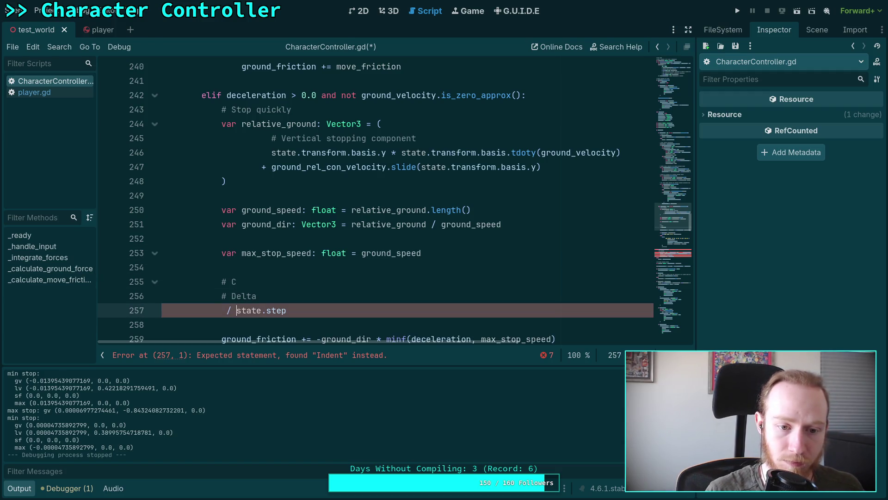
{"action": "key", "text": "BackSpace"}
{"action": "type", "text": "max"}
{"action": "key", "text": "BackSpace"}
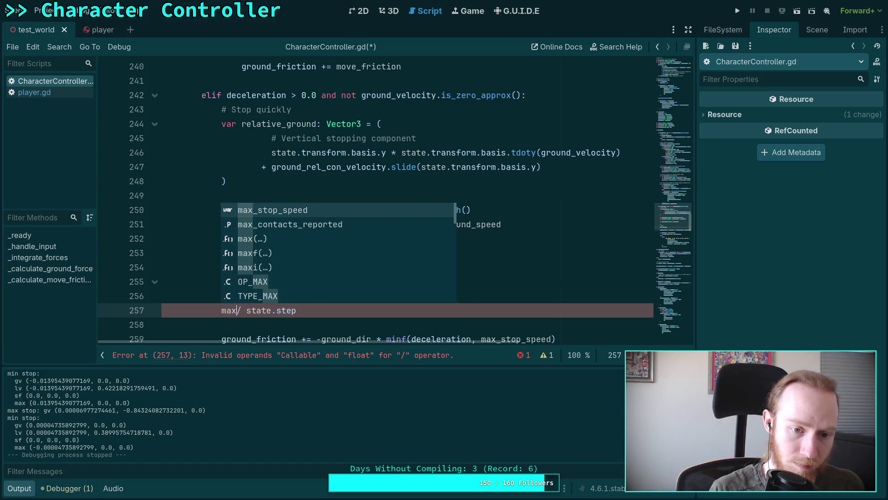
{"action": "type", "text": "_"}
{"action": "key", "text": "Return"}
{"action": "key", "text": "Right"}
{"action": "type", "text": "="}
{"action": "key", "text": "Escape"}
Complete the comment '# Correct for what spring will apply' above it
{"action": "left_click", "coordinate": [237, 281]}
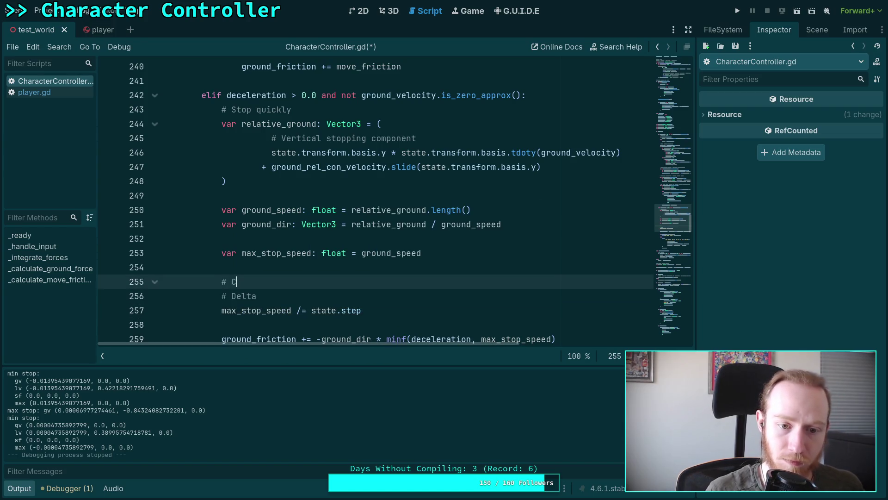
{"action": "key", "text": "Return"}
{"action": "left_click", "coordinate": [369, 284]}
{"action": "type", "text": "orrect for "}
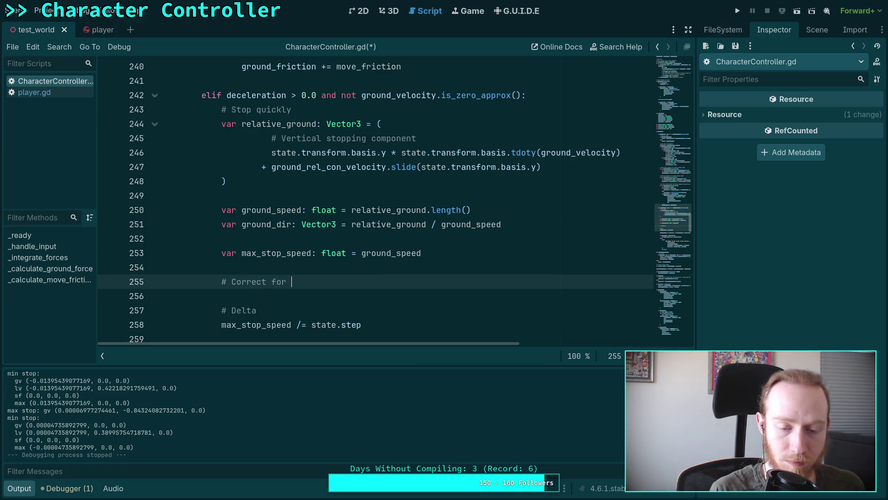
{"action": "type", "text": "what spring "}
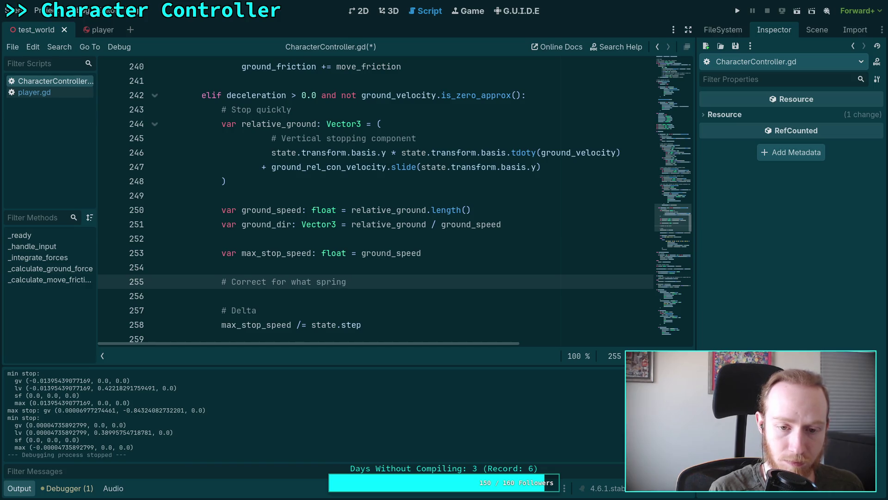
{"action": "type", "text": "will apply"}
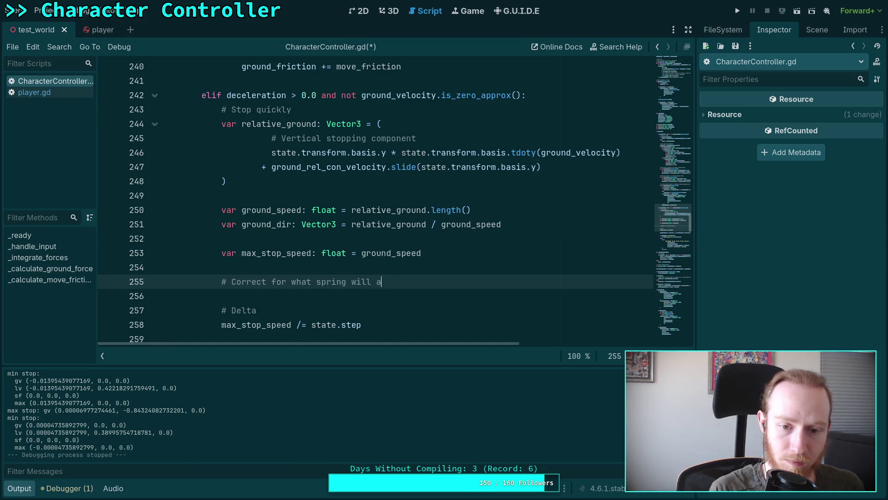
{"action": "key", "text": "Return"}
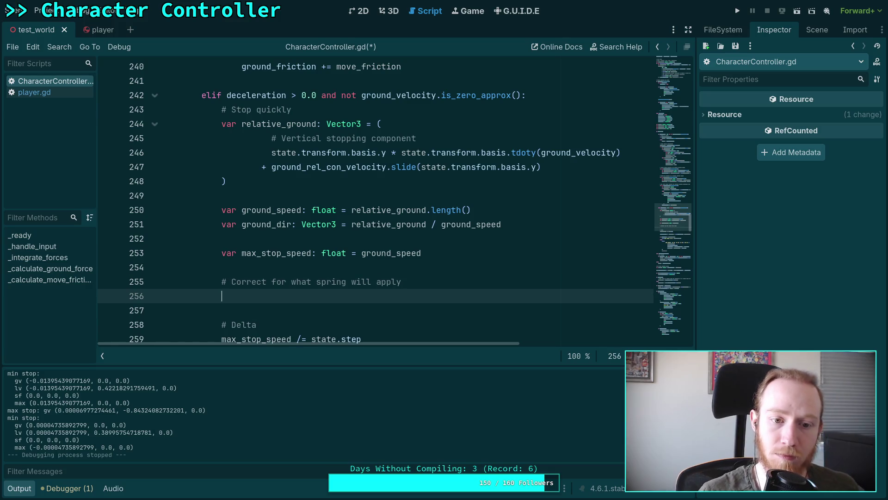
Insert '+ gravity' before 'will' in the line 255 correction comment
{"action": "scroll", "coordinate": [382, 276], "scroll_direction": "down", "scroll_amount": 1}
{"action": "scroll", "coordinate": [471, 277], "scroll_direction": "down", "scroll_amount": 1}
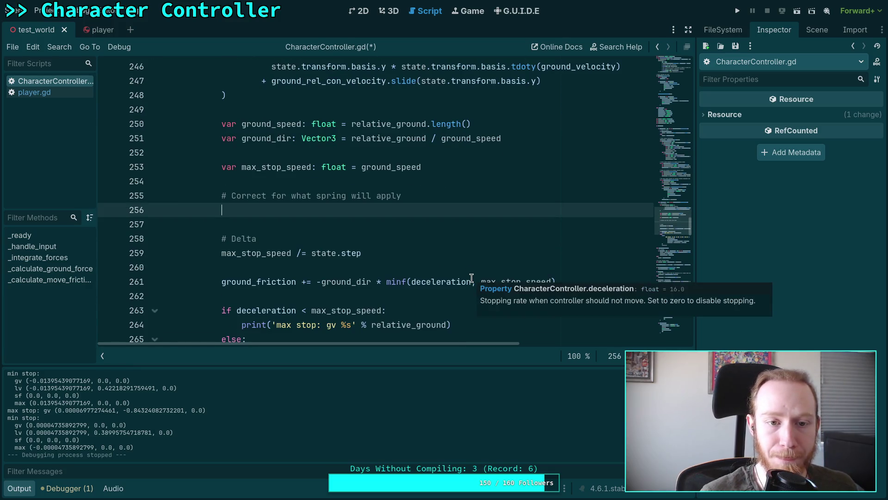
{"action": "scroll", "coordinate": [471, 278], "scroll_direction": "up", "scroll_amount": 1}
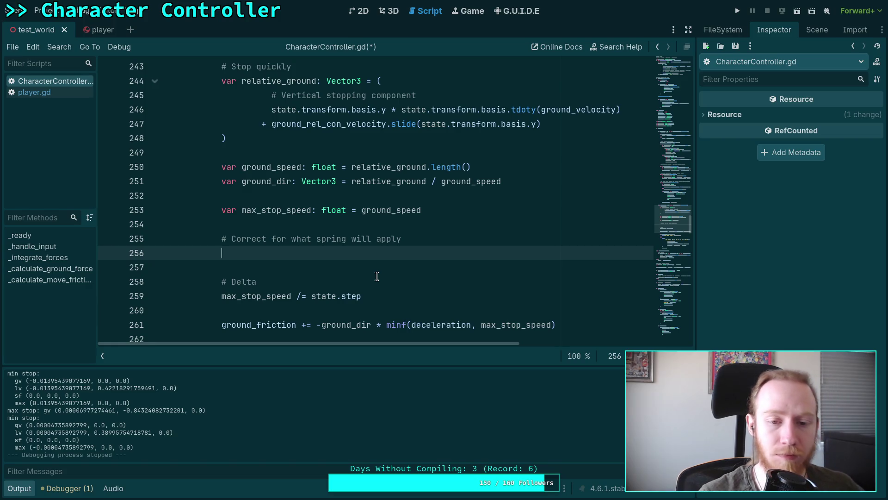
{"action": "left_click", "coordinate": [352, 239]}
{"action": "type", "text": "+ gravity"}
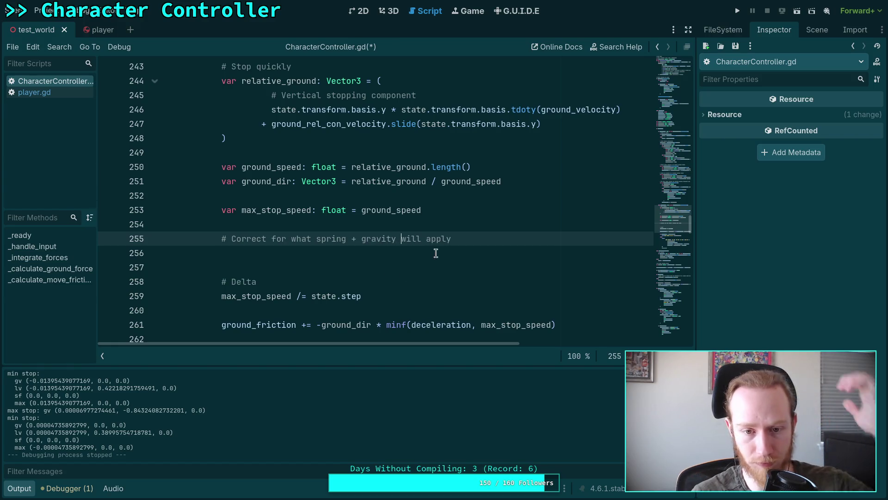
{"action": "left_click", "coordinate": [473, 256]}
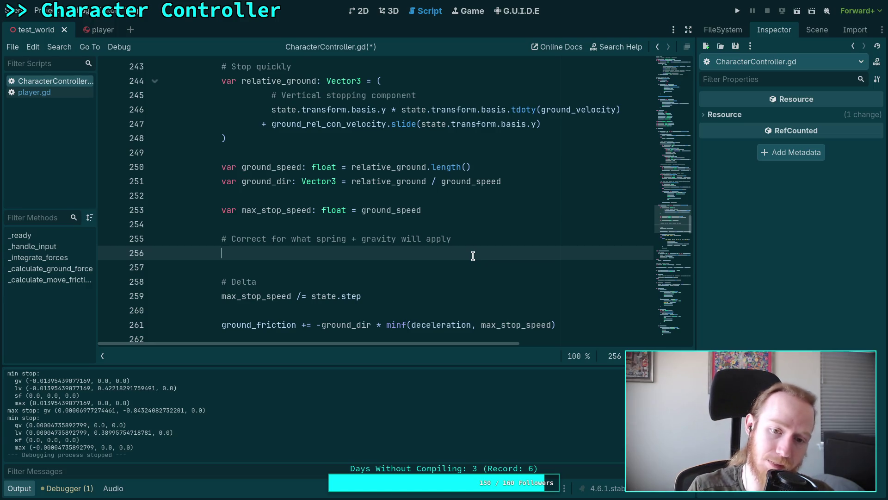
Delete the '+ gravity' words from the line 255 correction comment
{"action": "left_click_drag", "start_coordinate": [348, 238], "coordinate": [397, 238]}
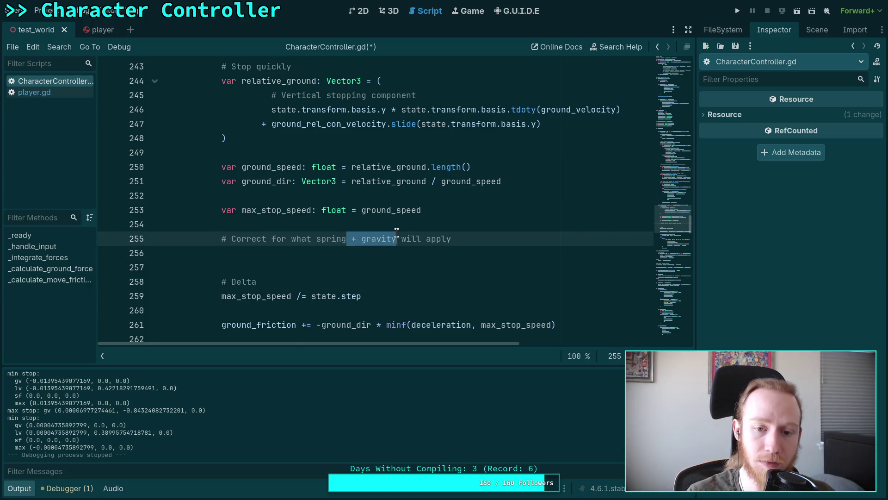
{"action": "key", "text": "BackSpace"}
{"action": "left_click", "coordinate": [383, 250]}
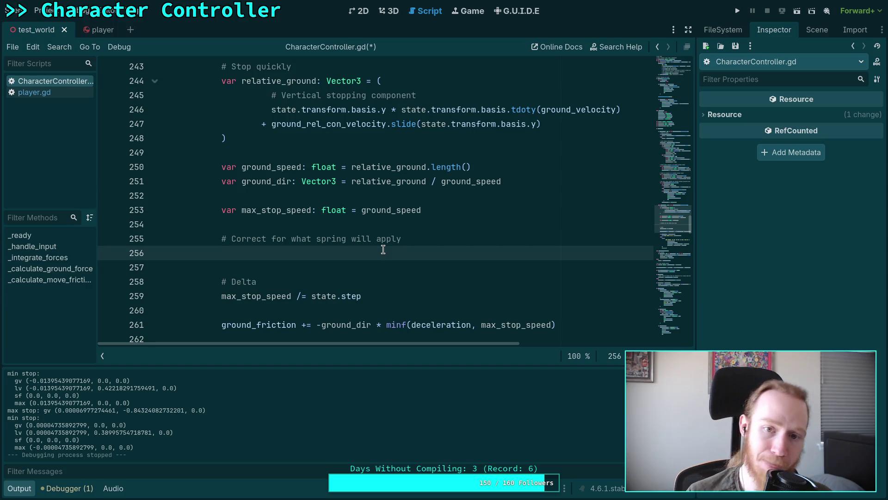
{"action": "left_click", "coordinate": [400, 110]}
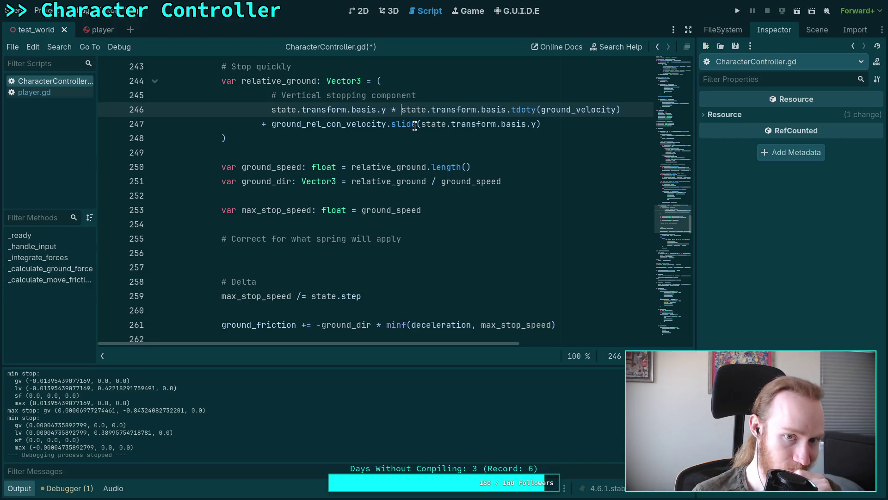
Finish the comment on line 245 and delete the leftover spring comment and blank line
{"action": "left_click", "coordinate": [444, 95]}
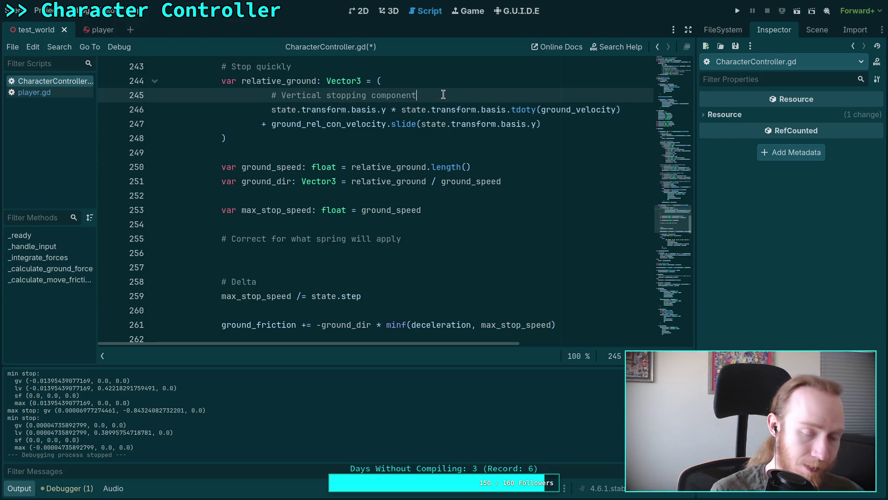
{"action": "type", "text": " with"}
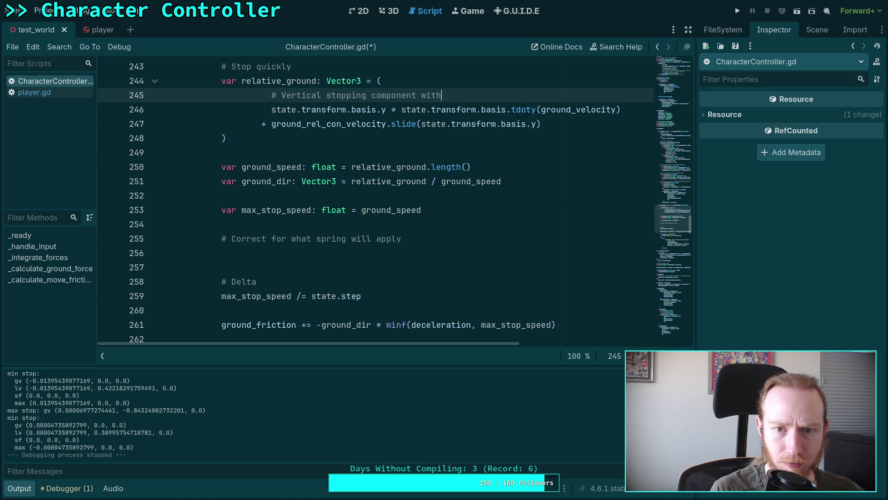
{"action": "type", "text": "ion"}
{"action": "left_click_drag", "start_coordinate": [386, 256], "coordinate": [403, 226]}
{"action": "key", "text": "BackSpace"}
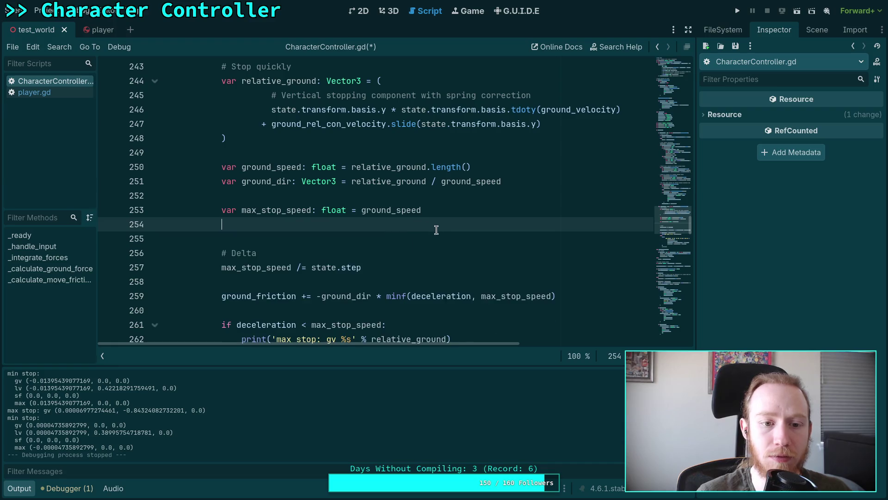
{"action": "key", "text": "BackSpace"}
Remove the # Delta block so max_stop_speed = ground_speed / state.step
{"action": "left_click", "coordinate": [297, 253]}
{"action": "left_click", "coordinate": [423, 210], "text": "shift"}
{"action": "key", "text": "BackSpace"}
{"action": "key", "text": "Delete"}
{"action": "left_click", "coordinate": [453, 195]}
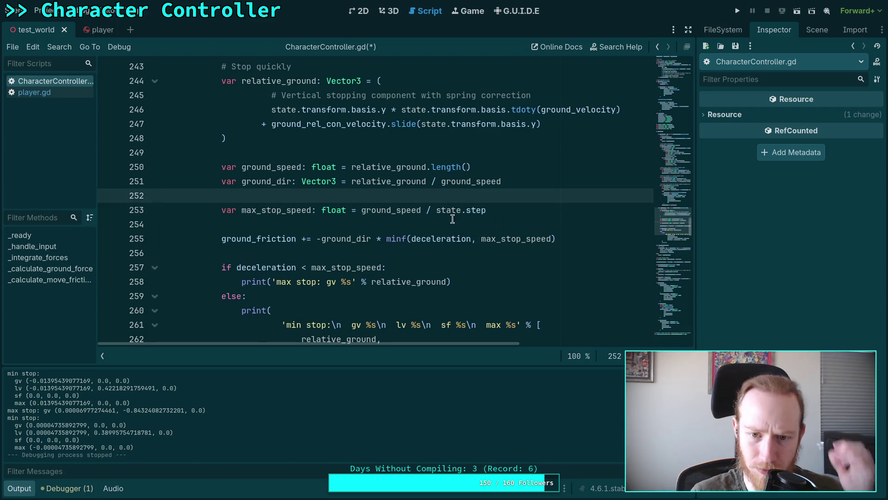
Check where ground_speed and max_stop_speed are defined and used
{"action": "double_click", "coordinate": [388, 211]}
{"action": "scroll", "coordinate": [476, 226], "scroll_direction": "up", "scroll_amount": 2}
{"action": "scroll", "coordinate": [484, 238], "scroll_direction": "down", "scroll_amount": 2}
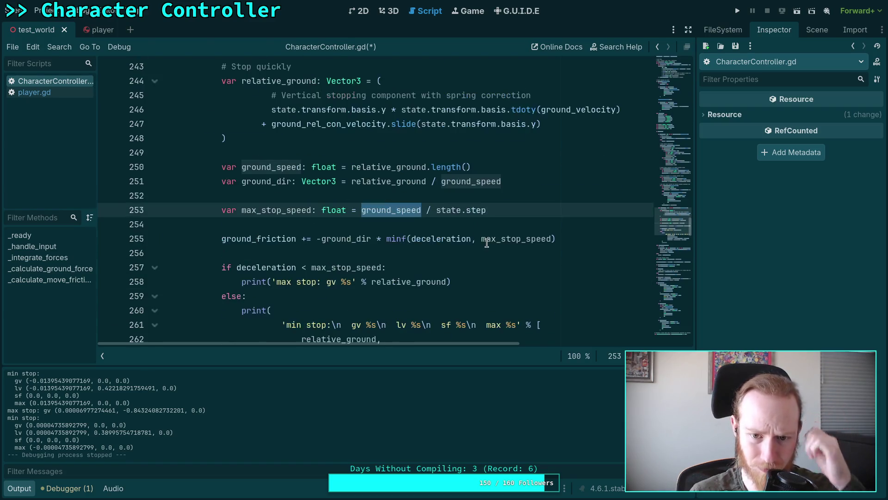
{"action": "double_click", "coordinate": [271, 212]}
{"action": "double_click", "coordinate": [275, 170]}
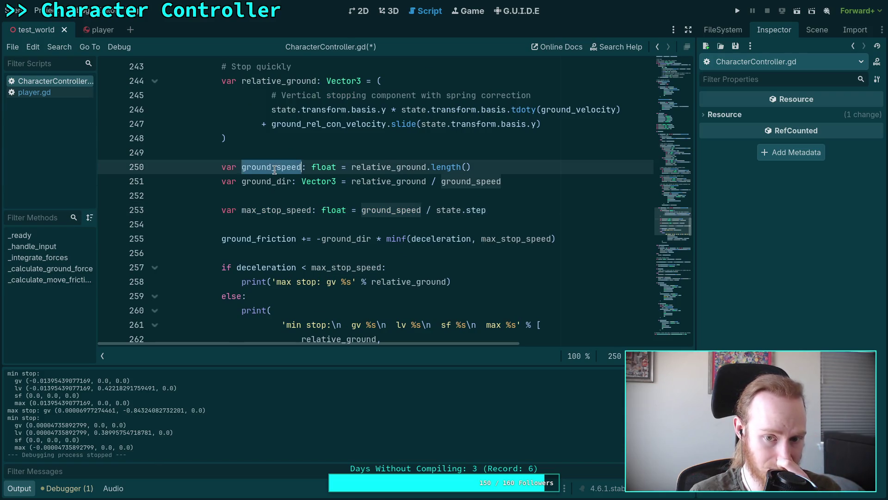
{"action": "scroll", "coordinate": [421, 228], "scroll_direction": "down", "scroll_amount": 1}
{"action": "scroll", "coordinate": [452, 230], "scroll_direction": "up", "scroll_amount": 5}
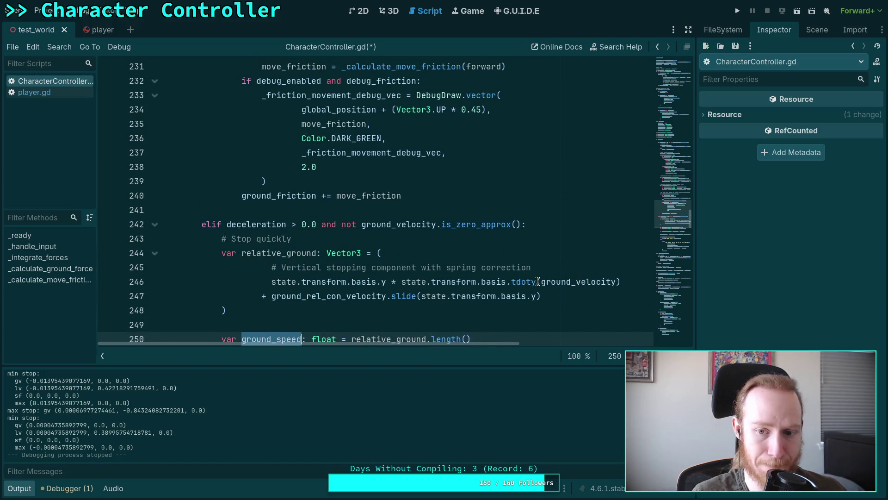
Wrap the tdoty(ground_velocity) term in parentheses, each on its own line
{"action": "left_click", "coordinate": [401, 280]}
{"action": "type", "text": "("}
{"action": "key", "text": "Return"}
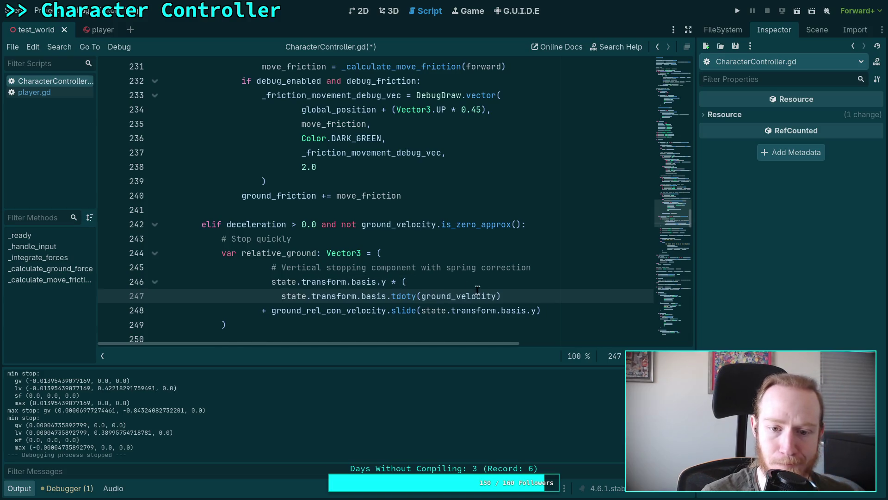
{"action": "left_click", "coordinate": [558, 296]}
{"action": "key", "text": "Return"}
{"action": "type", "text": ")"}
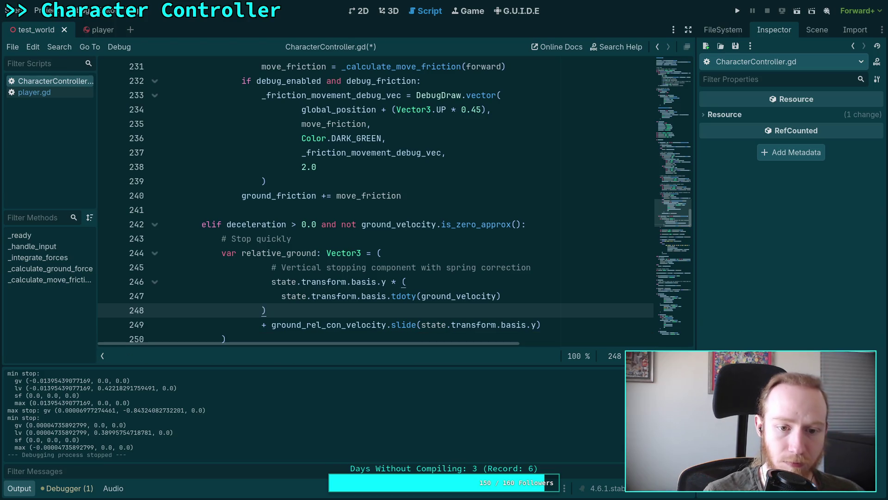
{"action": "key", "text": "Left"}
{"action": "key", "text": "Right"}
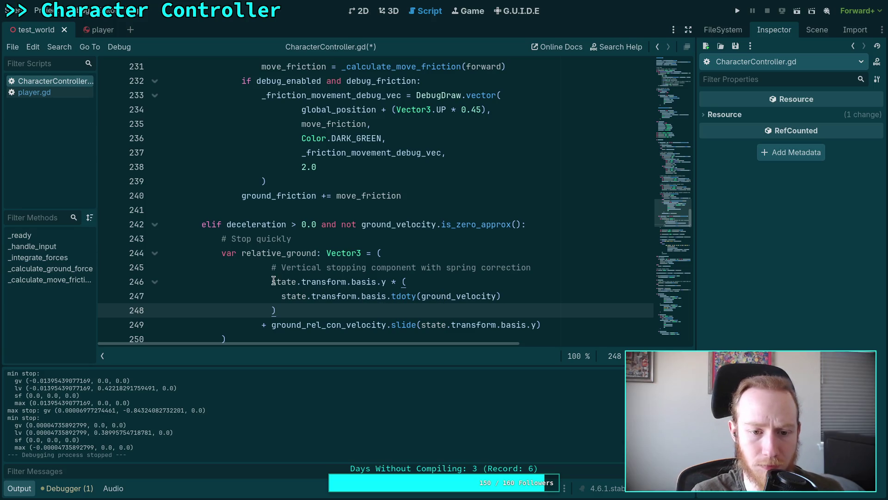
Open a line below the tdoty term and unindent the basis.y, comment and ground_rel_con_velocity lines
{"action": "scroll", "coordinate": [373, 293], "scroll_direction": "down", "scroll_amount": 1}
{"action": "left_click", "coordinate": [283, 253]}
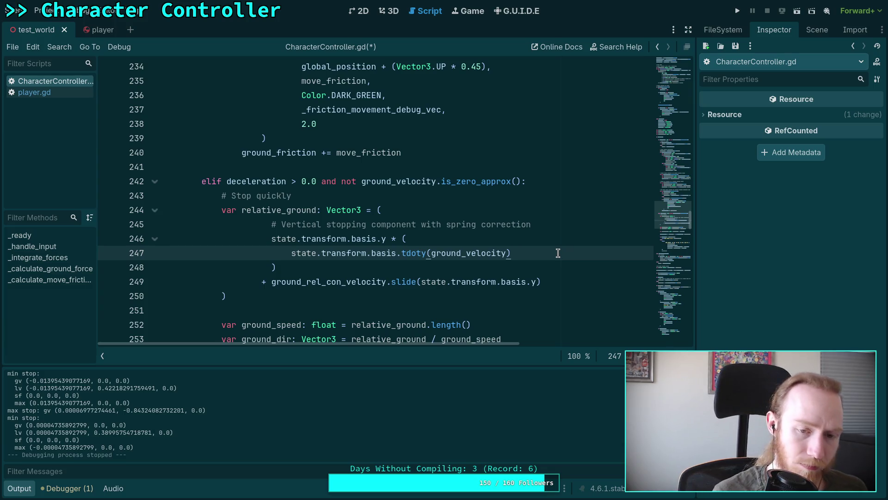
{"action": "key", "text": "Return"}
{"action": "type", "text": "+"}
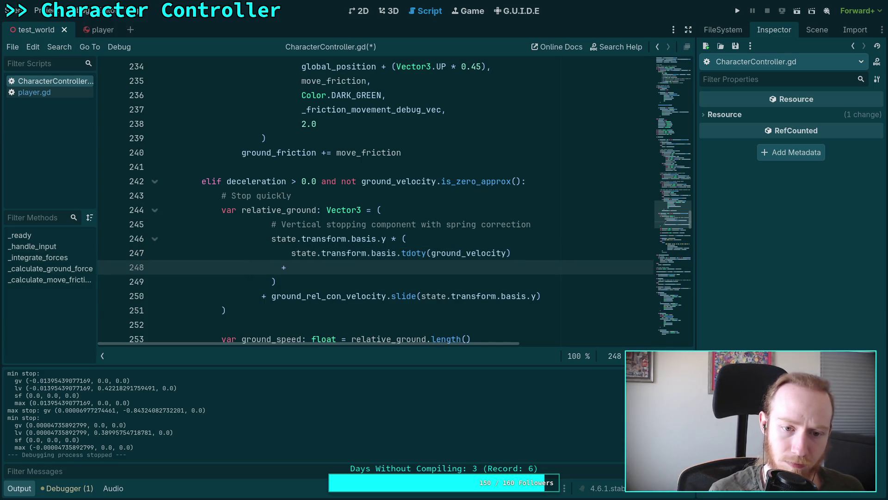
{"action": "key", "text": "Up"}
{"action": "key", "text": "Up"}
{"action": "key", "text": "BackSpace"}
{"action": "key", "text": "BackSpace"}
{"action": "key", "text": "Up"}
{"action": "key", "text": "BackSpace"}
{"action": "key", "text": "BackSpace"}
{"action": "key", "text": "Down"}
{"action": "key", "text": "Down"}
{"action": "key", "text": "Down"}
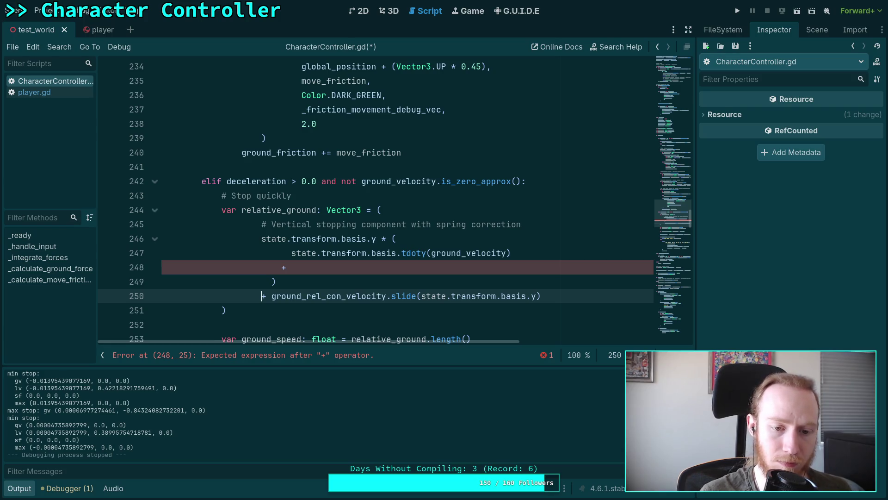
{"action": "key", "text": "BackSpace"}
{"action": "key", "text": "BackSpace"}
Realign the closing parenthesis and tdoty line, and remove extra spaces before the plus sign
{"action": "key", "text": "Up"}
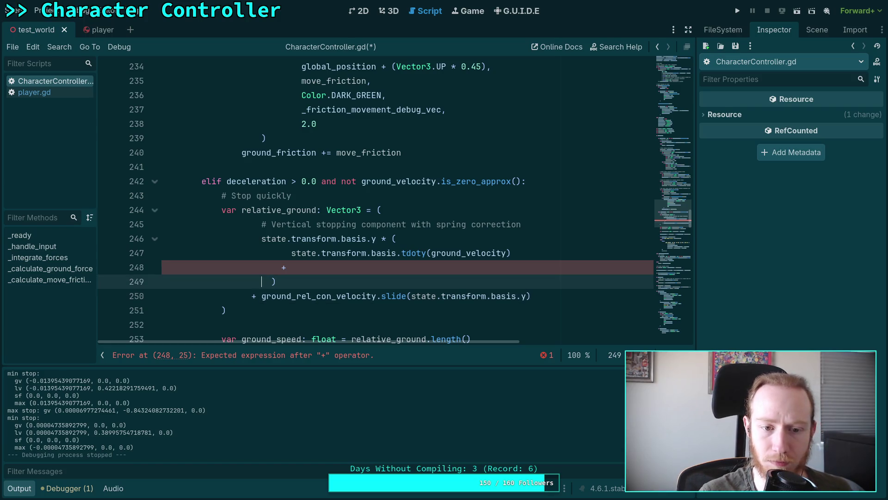
{"action": "key", "text": "BackSpace"}
{"action": "key", "text": "BackSpace"}
{"action": "key", "text": "Up"}
{"action": "key", "text": "Up"}
{"action": "key", "text": "BackSpace"}
{"action": "key", "text": "BackSpace"}
{"action": "key", "text": "BackSpace"}
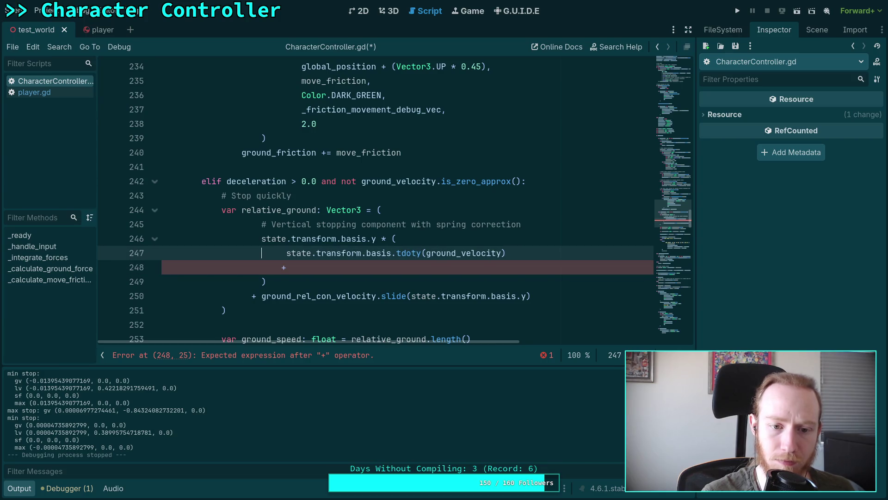
{"action": "key", "text": "Right"}
{"action": "key", "text": "Right"}
{"action": "key", "text": "Down"}
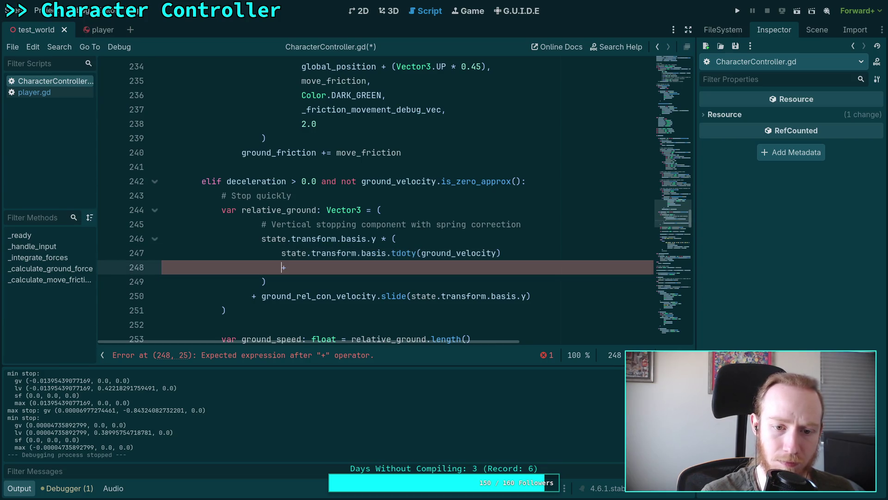
{"action": "key", "text": "shift+Left"}
{"action": "key", "text": "BackSpace"}
{"action": "key", "text": "Down"}
{"action": "key", "text": "Up"}
Add clampf(state.transform.basis.tdoty(spring_force * state.inverse_mass), 0.0, 1.0) after the plus sign
{"action": "type", "text": "clampf"}
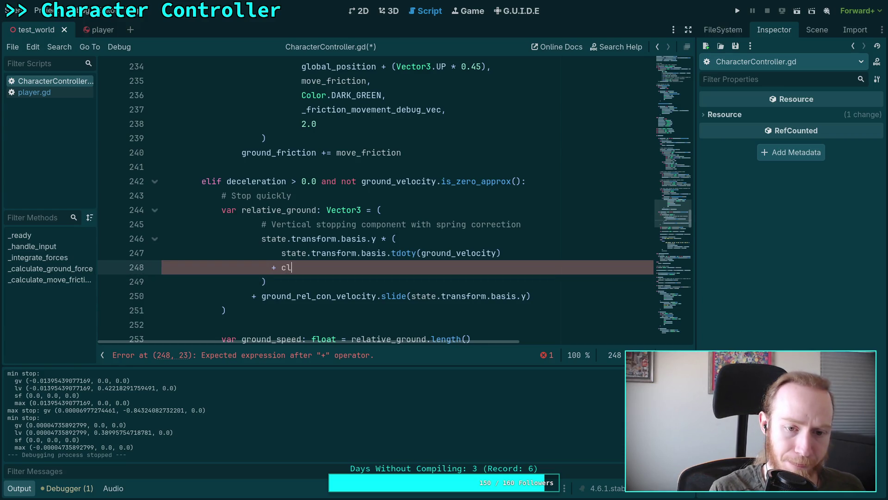
{"action": "key", "text": "Return"}
{"action": "type", "text": "state.transform."}
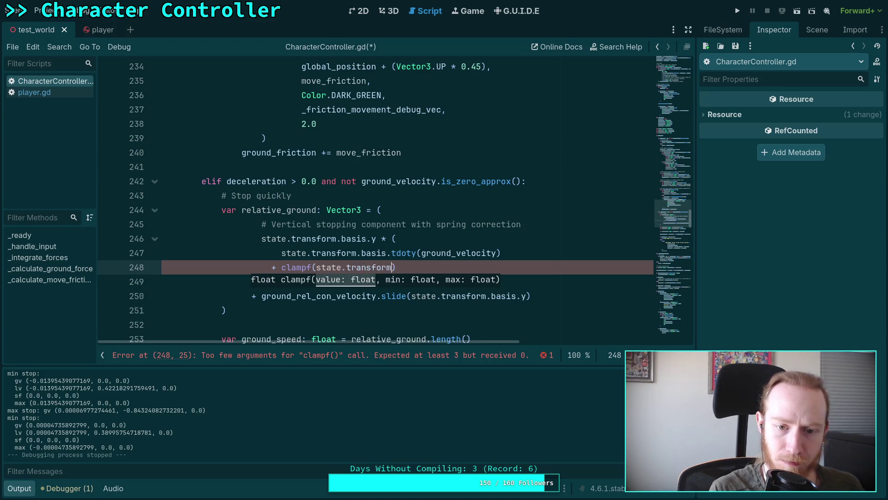
{"action": "type", "text": "bab"}
{"action": "key", "text": "BackSpace"}
{"action": "type", "text": "sis.td"}
{"action": "key", "text": "Down"}
{"action": "key", "text": "Return"}
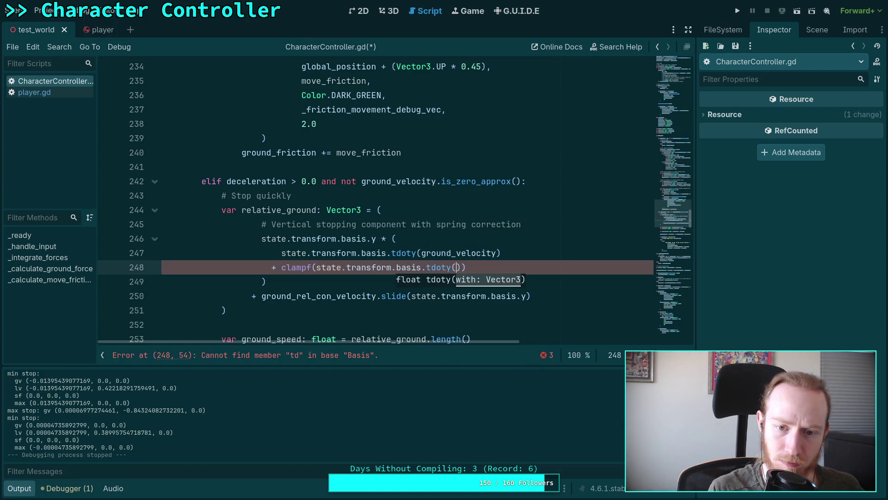
{"action": "type", "text": "sp"}
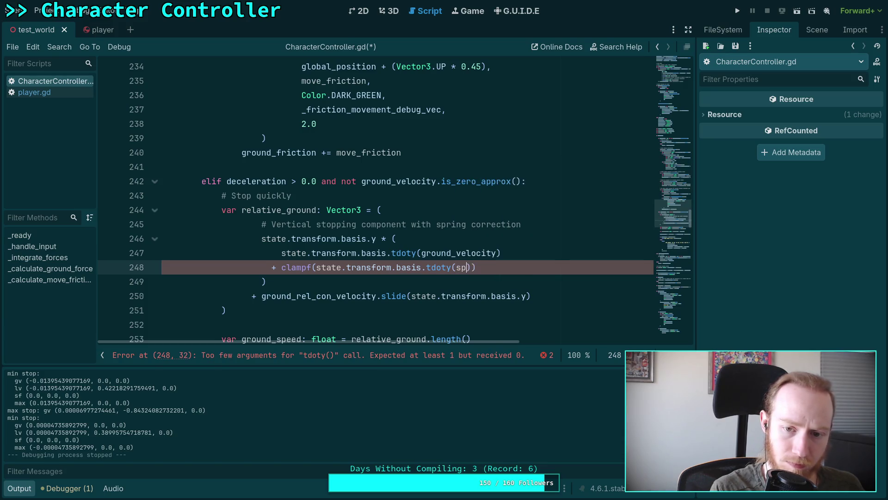
{"action": "type", "text": "r"}
{"action": "key", "text": "Down"}
{"action": "key", "text": "Return"}
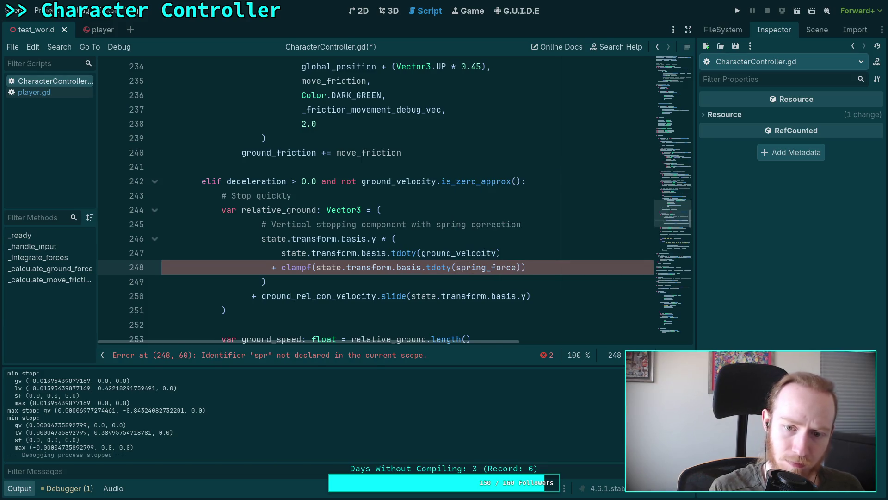
{"action": "type", "text": "* state.inv"}
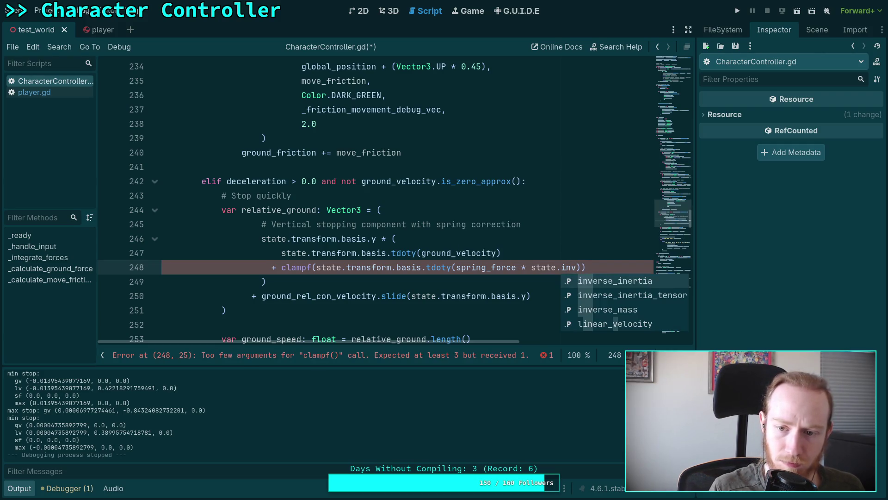
{"action": "key", "text": "Down"}
{"action": "key", "text": "Down"}
{"action": "key", "text": "Return"}
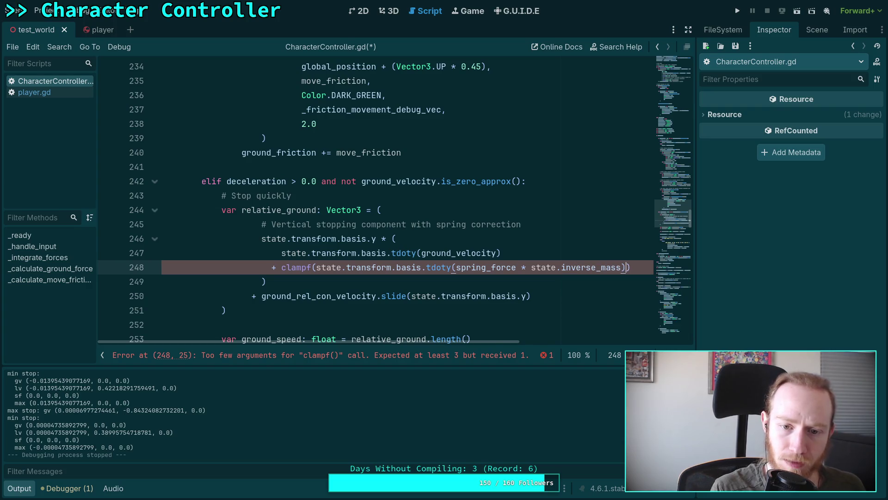
{"action": "type", "text": ", 0.0, 1.0"}
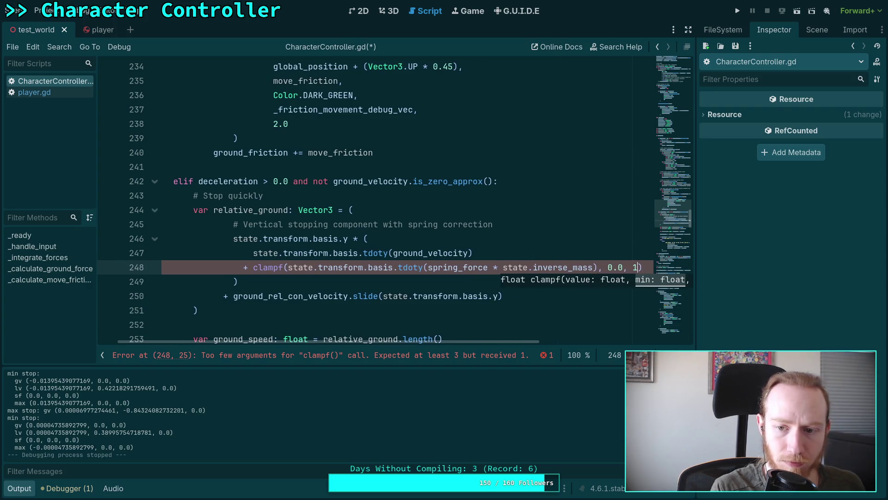
{"action": "type", "text": ")"}
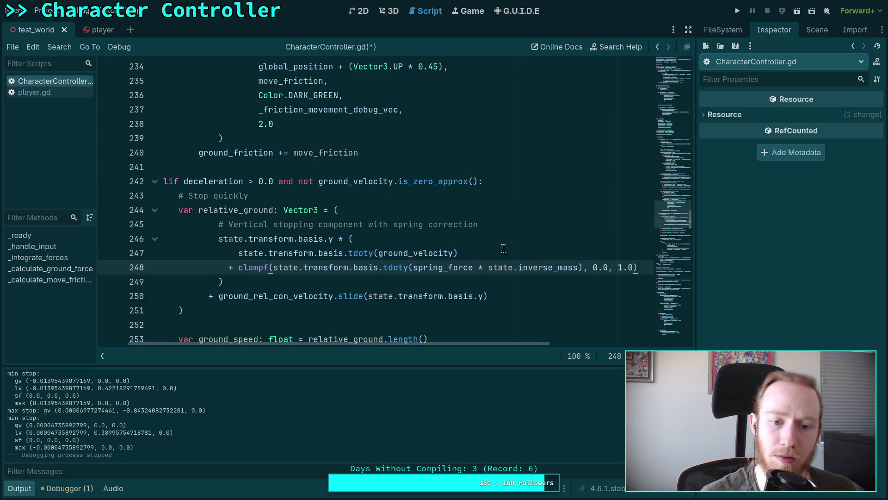
Change clampf to maxf with only the 0.0 bound, then save the script
{"action": "double_click", "coordinate": [246, 267]}
{"action": "type", "text": "maxf"}
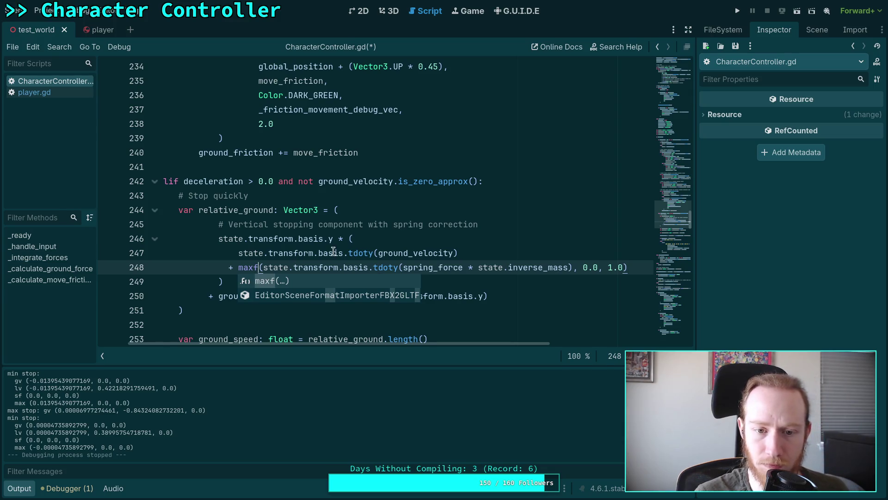
{"action": "left_click", "coordinate": [579, 269]}
{"action": "left_click_drag", "start_coordinate": [578, 268], "coordinate": [609, 268]}
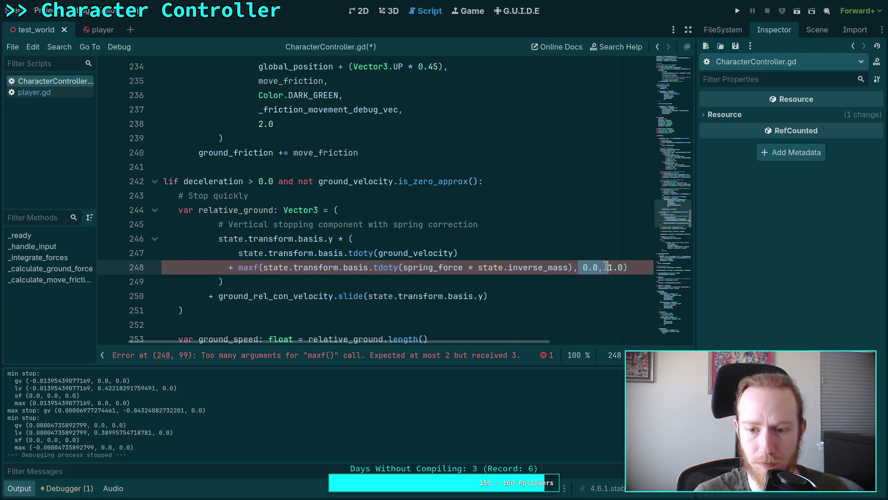
{"action": "key", "text": "BackSpace"}
{"action": "type", "text": "0"}
{"action": "left_click", "coordinate": [610, 273]}
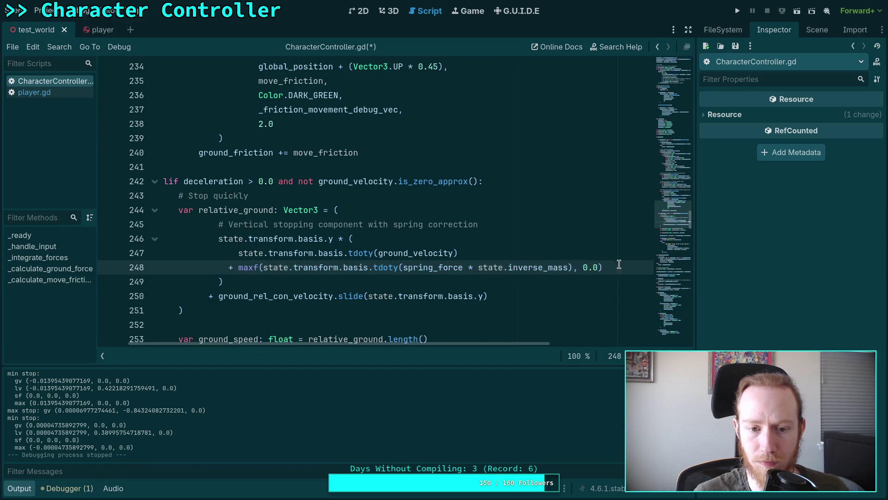
{"action": "key", "text": "ctrl+s"}
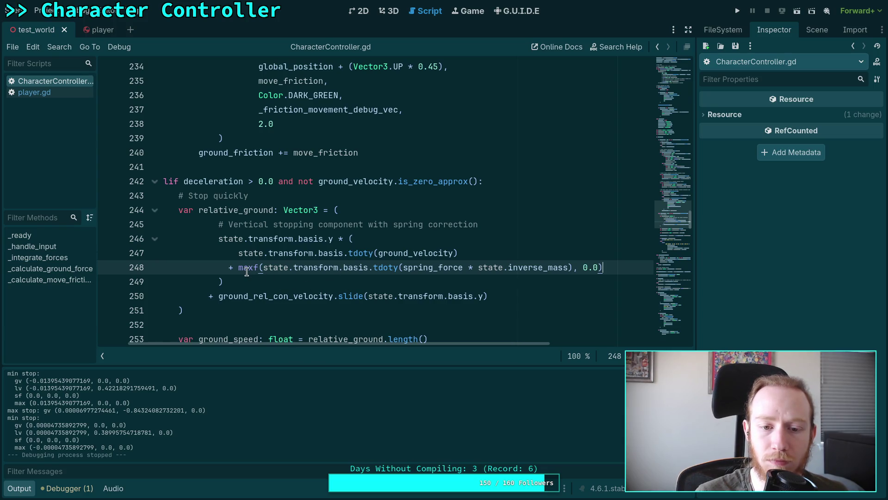
{"action": "key", "text": "F5"}
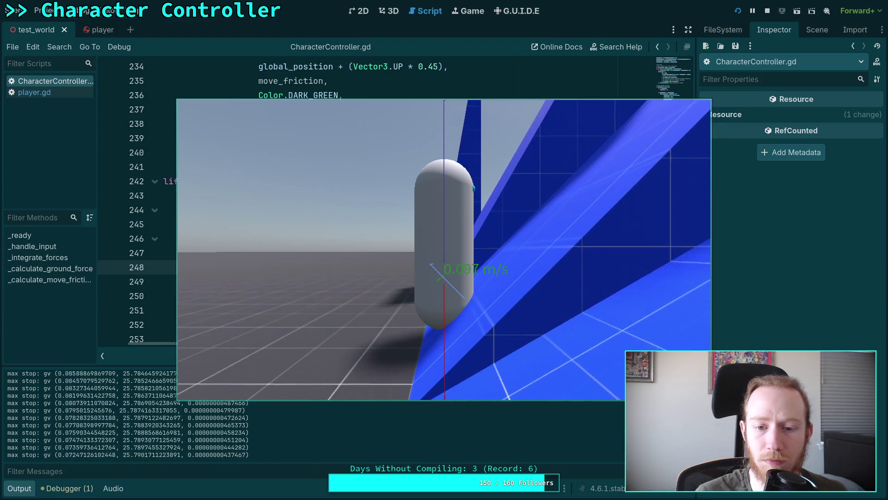
{"action": "key", "text": "F8"}
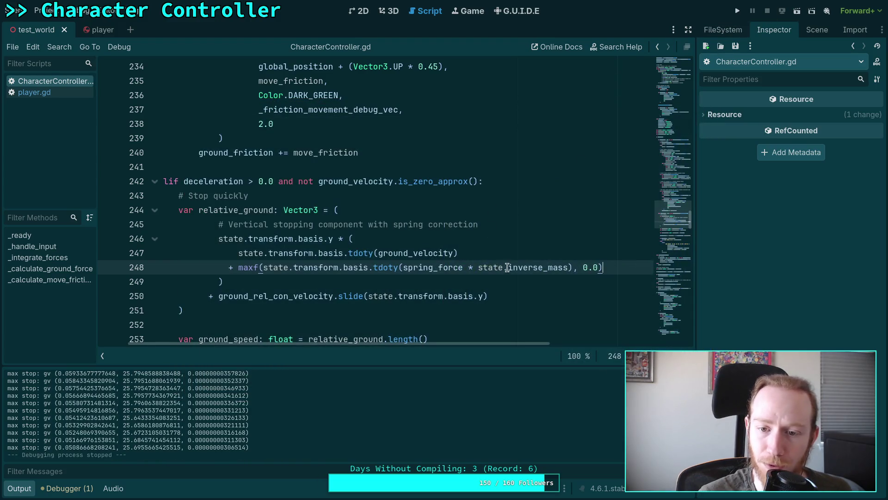
{"action": "left_click_drag", "start_coordinate": [240, 269], "coordinate": [260, 266]}
{"action": "mouse_move", "coordinate": [260, 265]}
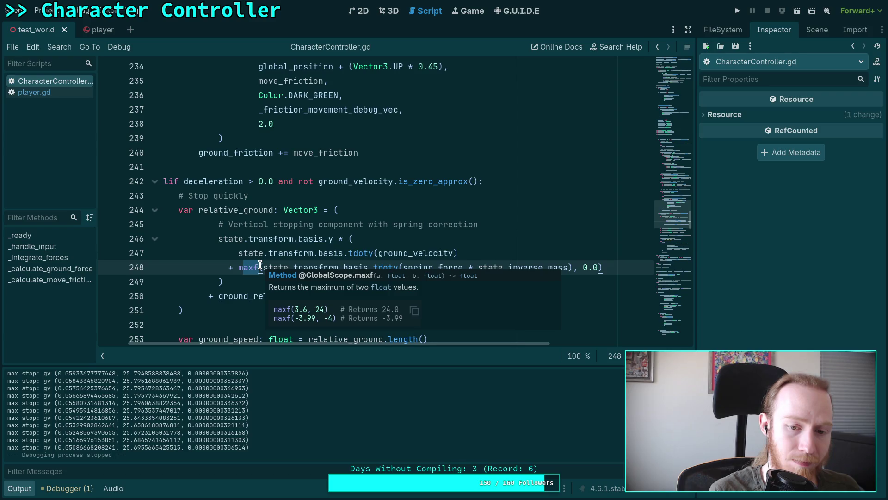
{"action": "type", "text": "minf"}
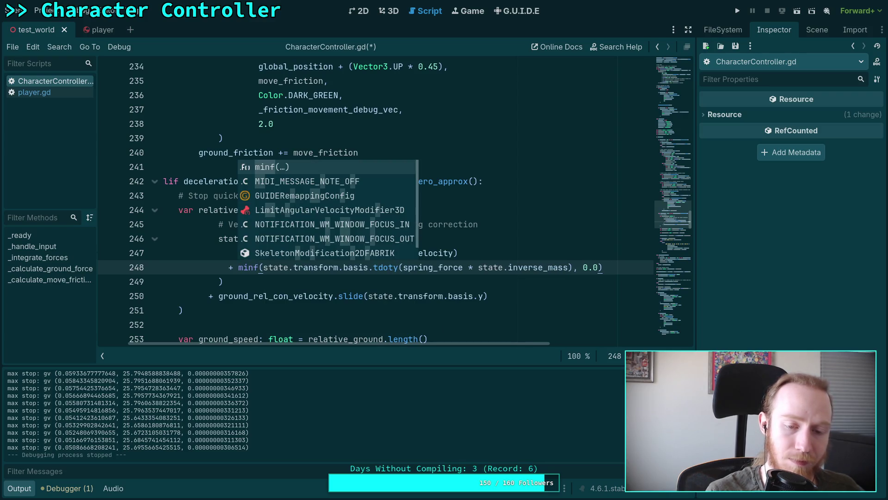
{"action": "left_click", "coordinate": [582, 268]}
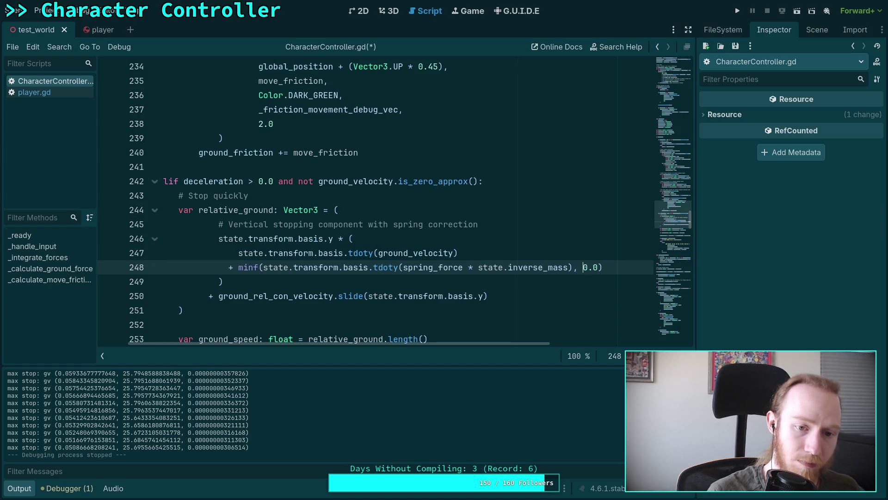
{"action": "key", "text": "ctrl+z"}
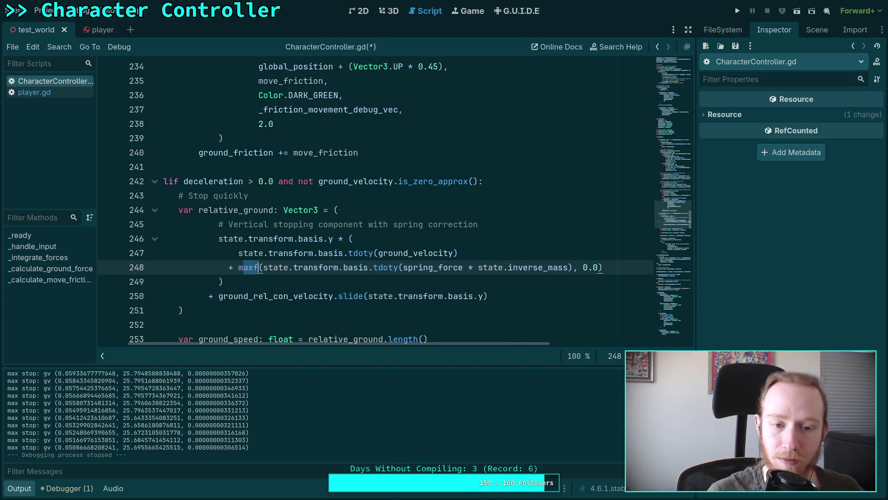
{"action": "key", "text": "ctrl+s"}
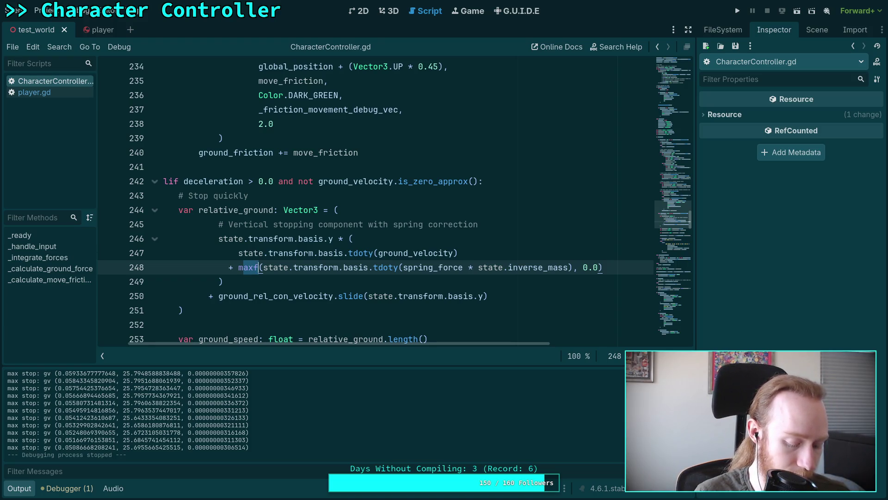
{"action": "key", "text": "ctrl+z"}
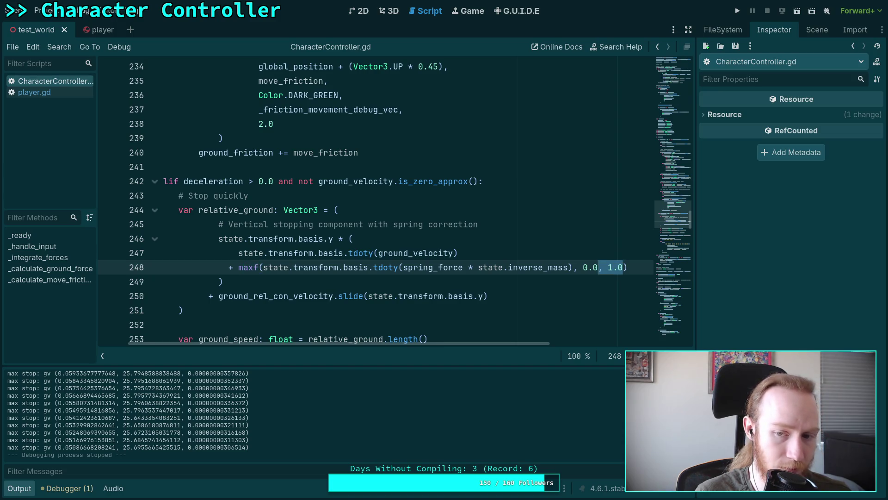
{"action": "key", "text": "ctrl+shift+z"}
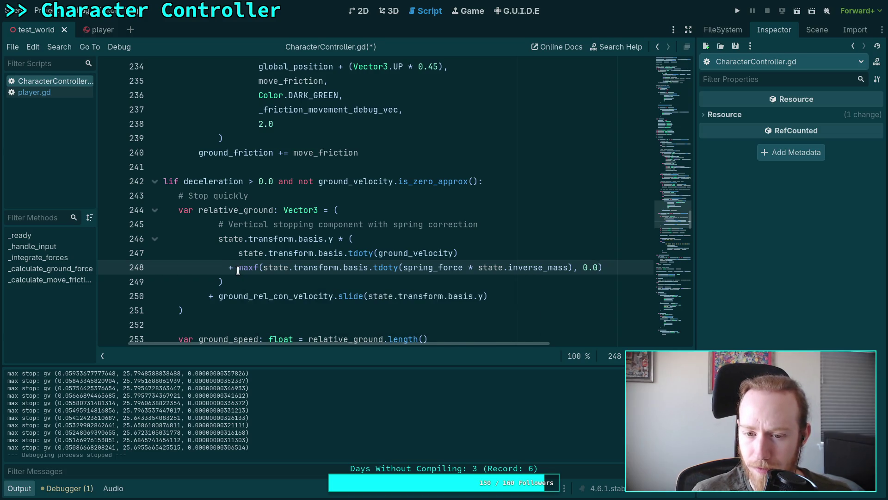
Replace maxf with minf on line 248 and test it in two game runs
{"action": "double_click", "coordinate": [252, 267]}
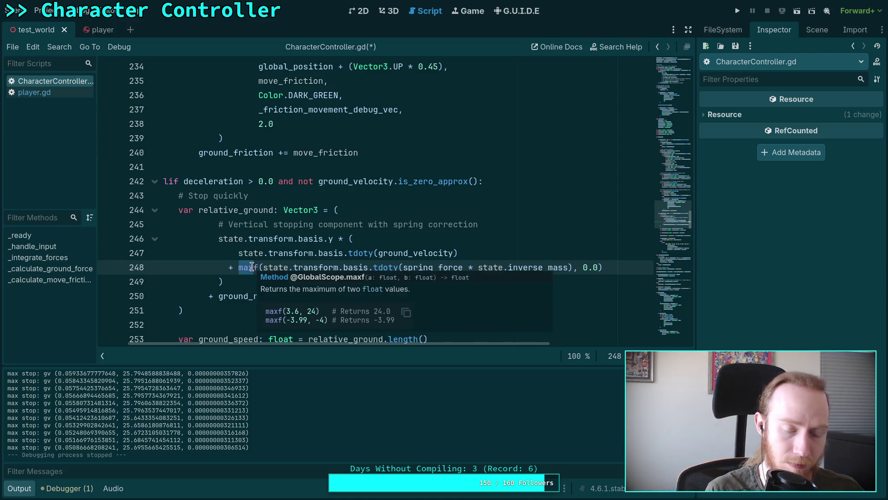
{"action": "type", "text": "min"}
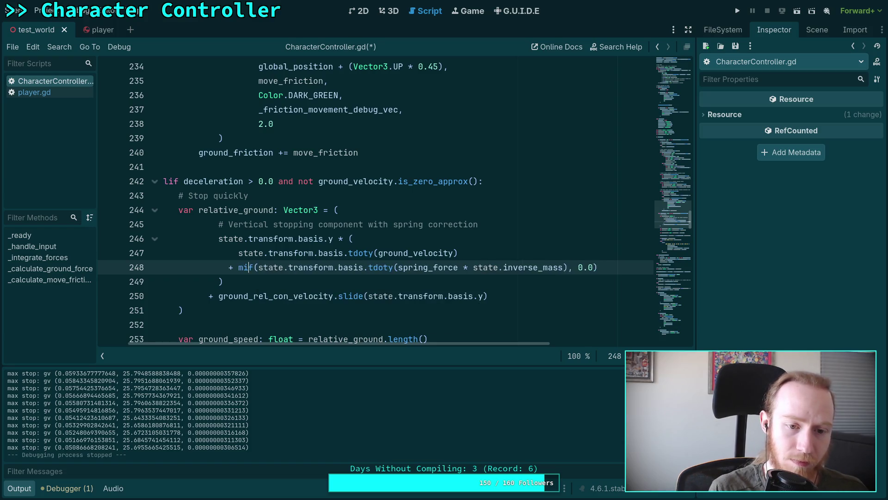
{"action": "key", "text": "F5"}
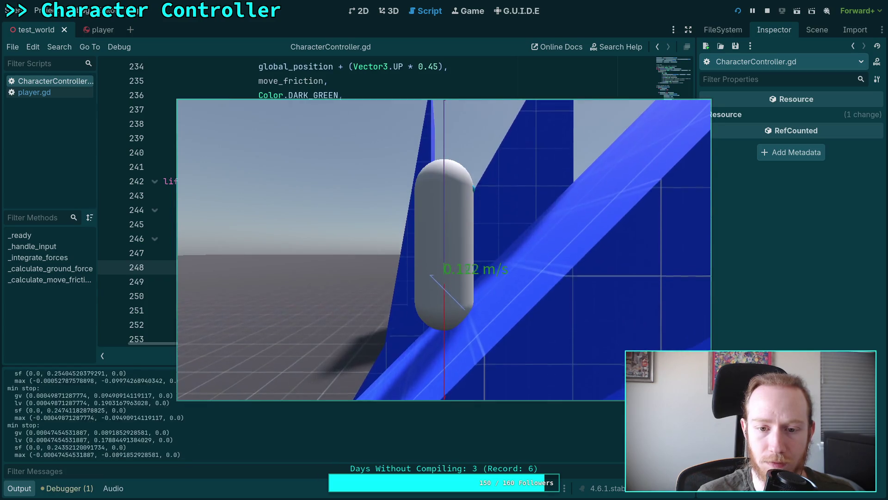
{"action": "left_click", "coordinate": [768, 11]}
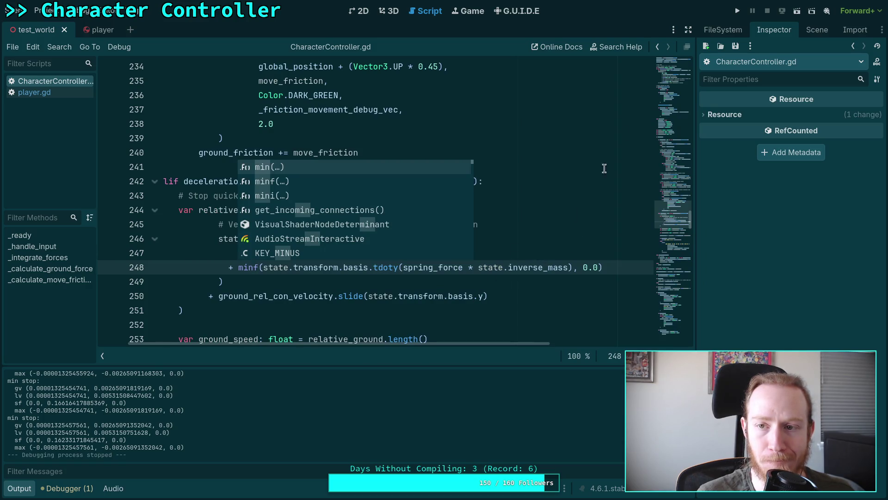
{"action": "left_click", "coordinate": [739, 13]}
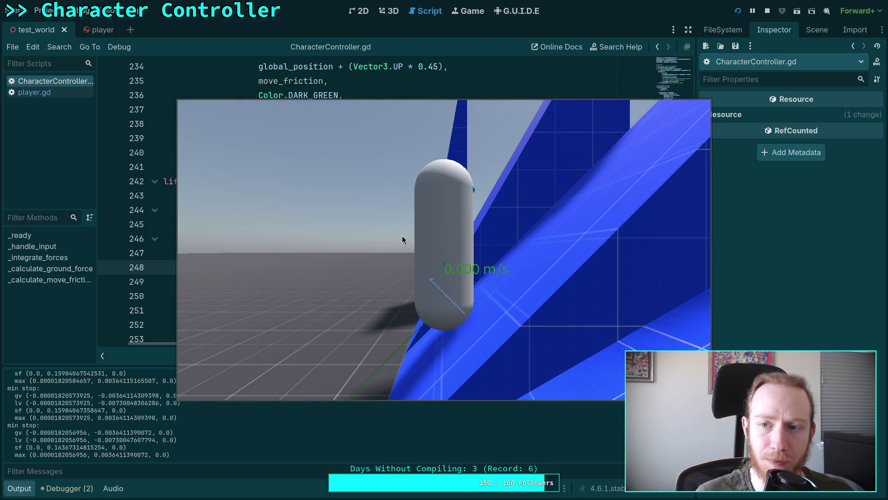
{"action": "left_click", "coordinate": [768, 10]}
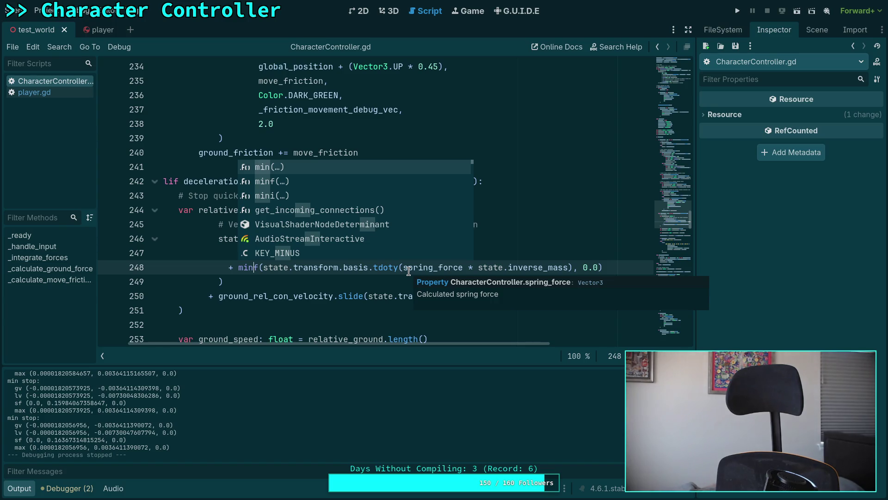
Scroll down the script and select the opening parenthesis on line 246
{"action": "left_click", "coordinate": [409, 278]}
{"action": "scroll", "coordinate": [371, 276], "scroll_direction": "down", "scroll_amount": 1}
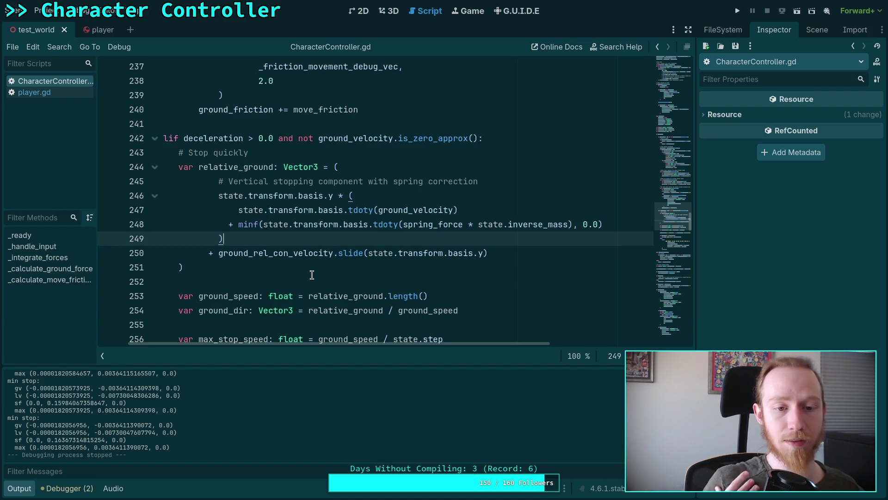
{"action": "left_click_drag", "start_coordinate": [239, 211], "coordinate": [348, 195]}
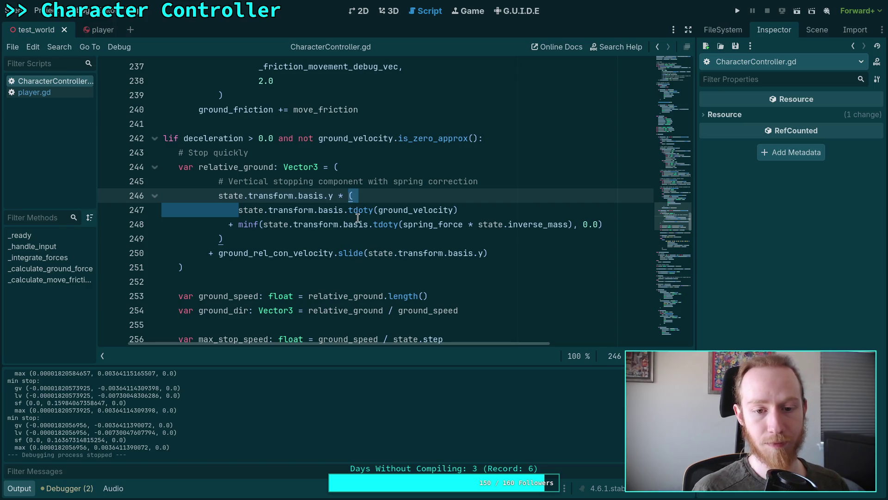
Delete the opening parenthesis and the minf spring term, leaving basis.y * tdoty(ground_velocity)
{"action": "key", "text": "BackSpace"}
{"action": "left_click", "coordinate": [275, 219]}
{"action": "left_click_drag", "start_coordinate": [274, 219], "coordinate": [570, 196]}
{"action": "key", "text": "BackSpace"}
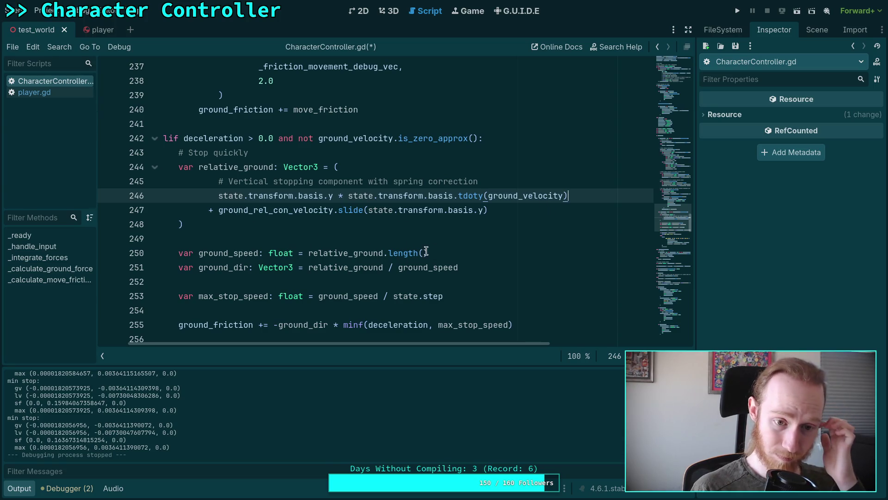
{"action": "left_click", "coordinate": [420, 227]}
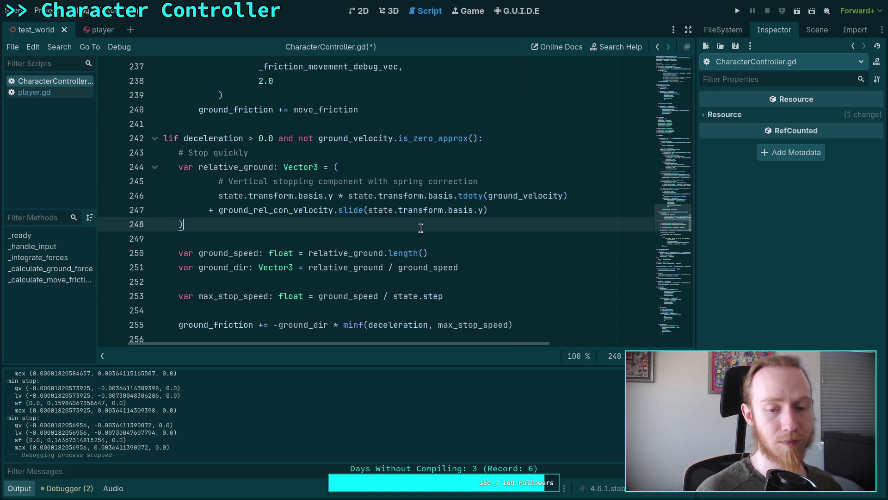
{"action": "left_click", "coordinate": [504, 280]}
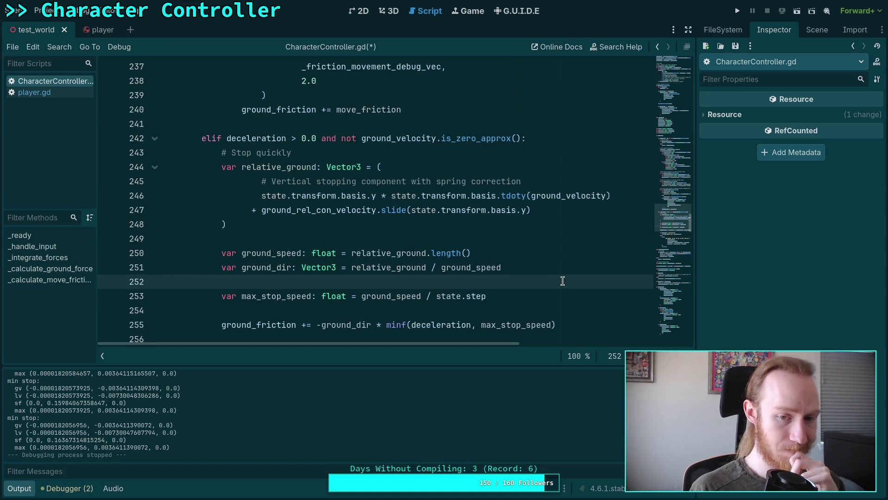
Hide the Output panel, review line 255, and open a new line under max_stop_speed
{"action": "left_click", "coordinate": [422, 295]}
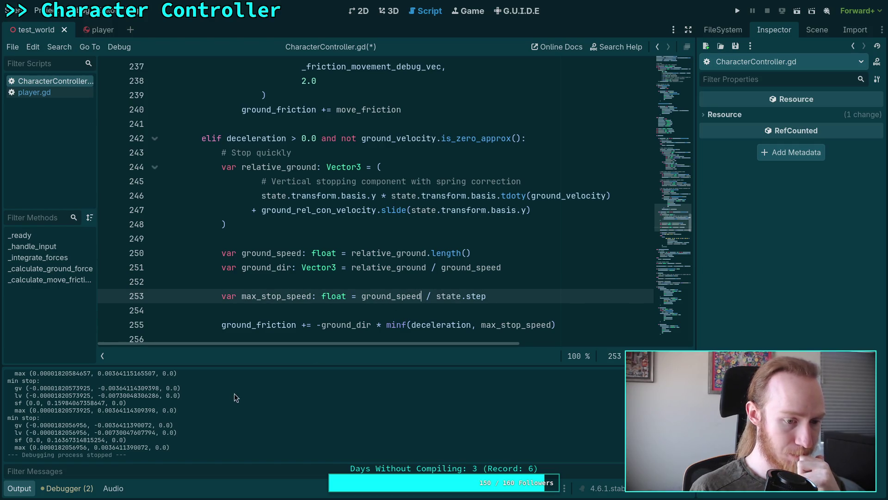
{"action": "left_click", "coordinate": [14, 491]}
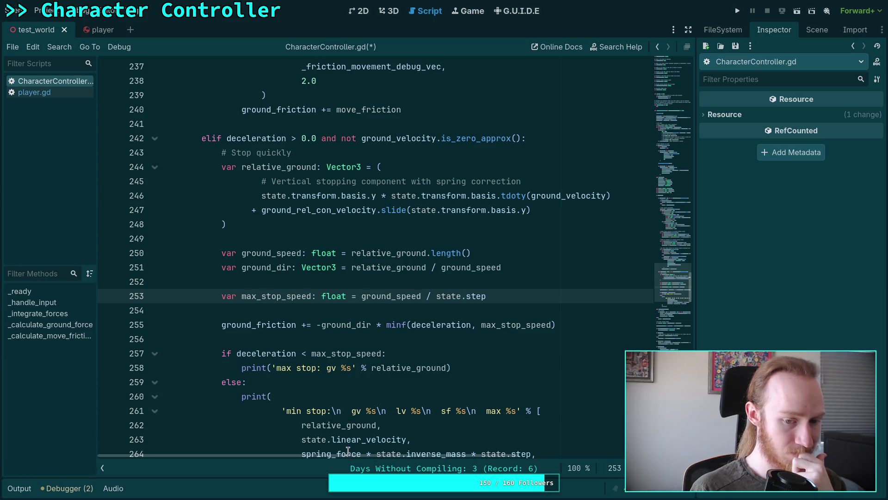
{"action": "left_click_drag", "start_coordinate": [355, 456], "coordinate": [376, 456]}
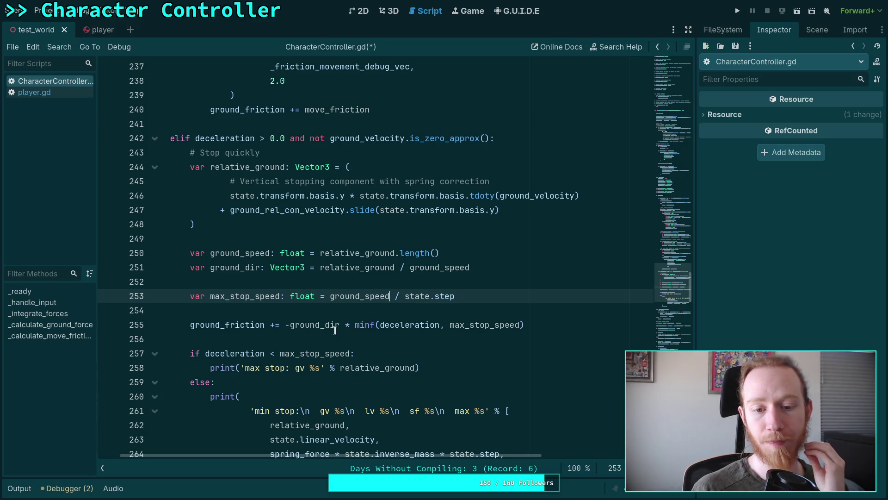
{"action": "left_click_drag", "start_coordinate": [286, 326], "coordinate": [530, 326]}
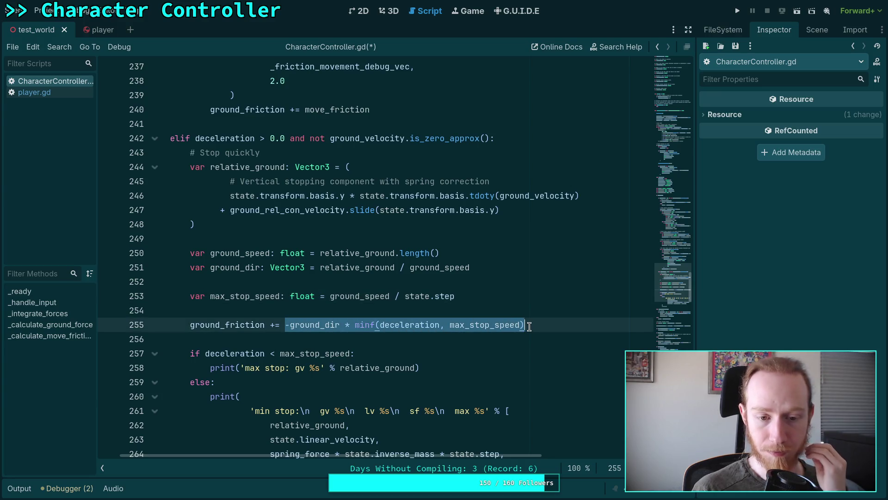
{"action": "left_click", "coordinate": [507, 298]}
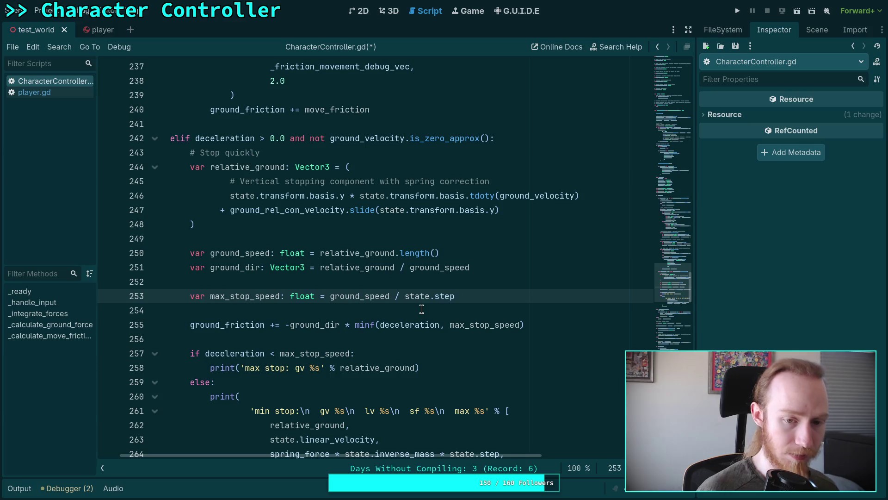
{"action": "key", "text": "Return"}
Declare var stop_friction: Vector3 = -ground_dir * minf(deceleration, max_stop_speed), moved from line 256
{"action": "type", "text": "var stop-f"}
{"action": "key", "text": "BackSpace"}
{"action": "key", "text": "BackSpace"}
{"action": "type", "text": "_friction: Vector3 ="}
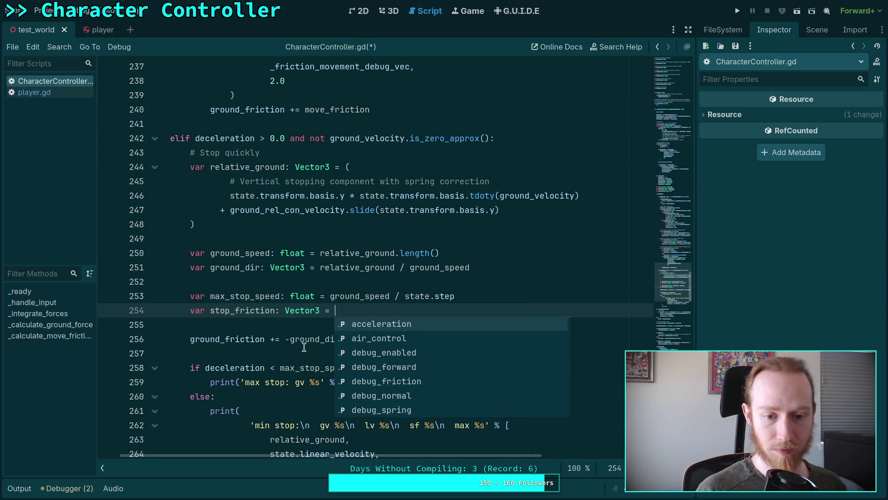
{"action": "left_click_drag", "start_coordinate": [287, 339], "coordinate": [558, 339]}
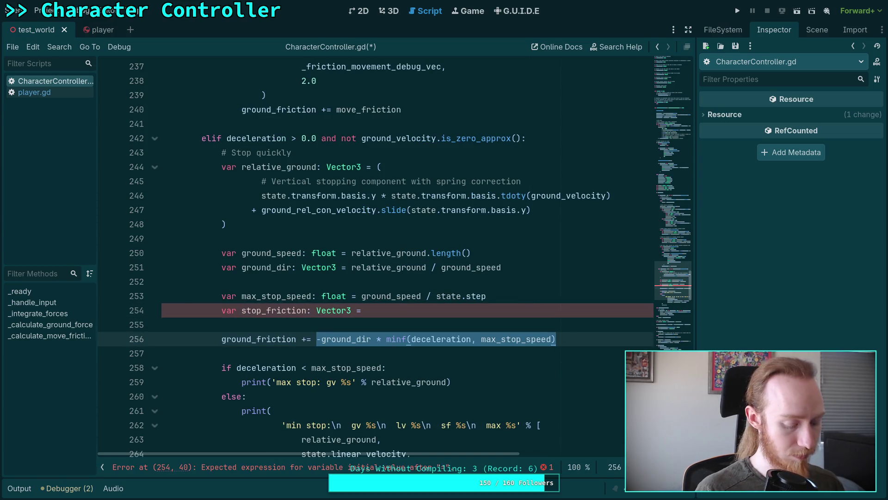
{"action": "key", "text": "ctrl+x"}
{"action": "left_click", "coordinate": [410, 310]}
{"action": "key", "text": "ctrl+v"}
Make the ground_friction line += stop_friction and add blank lines above it
{"action": "left_click", "coordinate": [387, 337]}
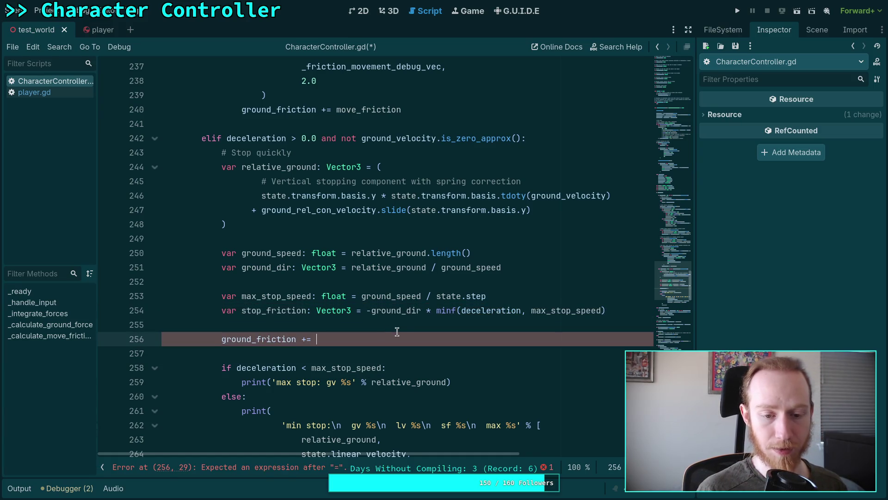
{"action": "left_click", "coordinate": [407, 325]}
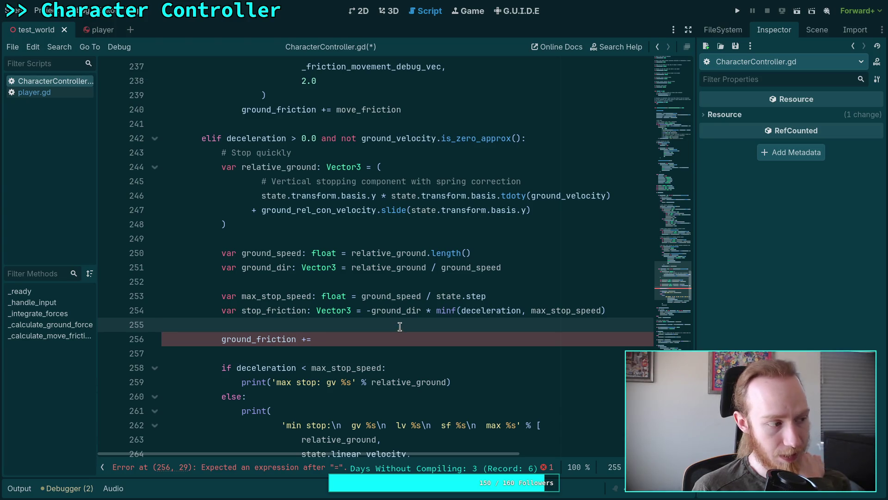
{"action": "left_click", "coordinate": [386, 338]}
{"action": "type", "text": "stop_f"}
{"action": "key", "text": "Return"}
{"action": "key", "text": "Up"}
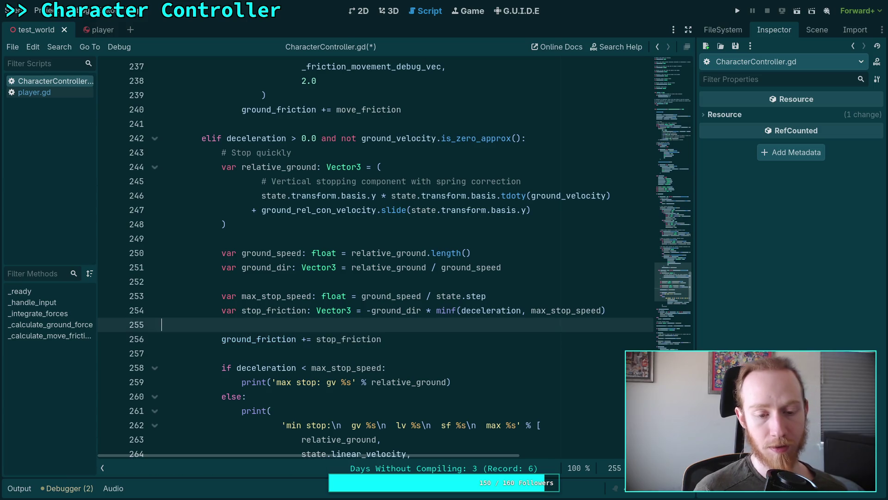
{"action": "key", "text": "Return"}
{"action": "key", "text": "Return"}
{"action": "key", "text": "Up"}
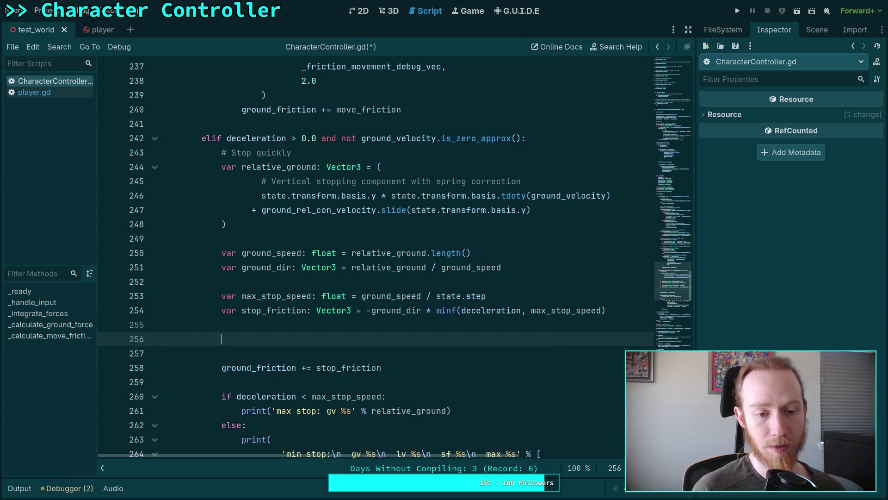
Add the comment '# remove spring' on its own line
{"action": "type", "text": "#"}
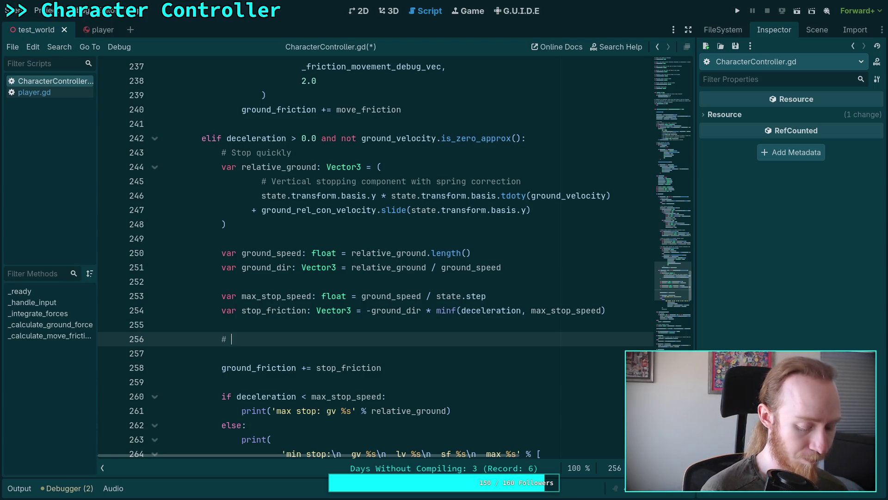
{"action": "type", "text": "remove spring"}
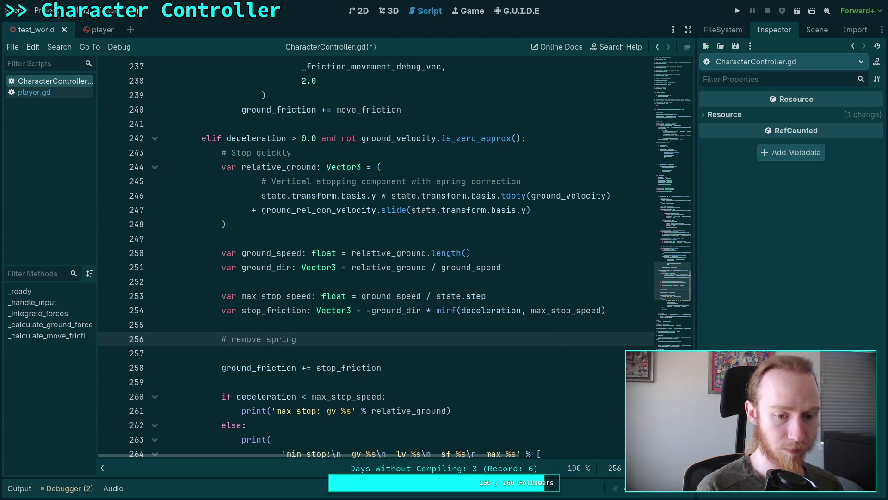
{"action": "type", "text": " fr"}
{"action": "key", "text": "BackSpace"}
{"action": "key", "text": "BackSpace"}
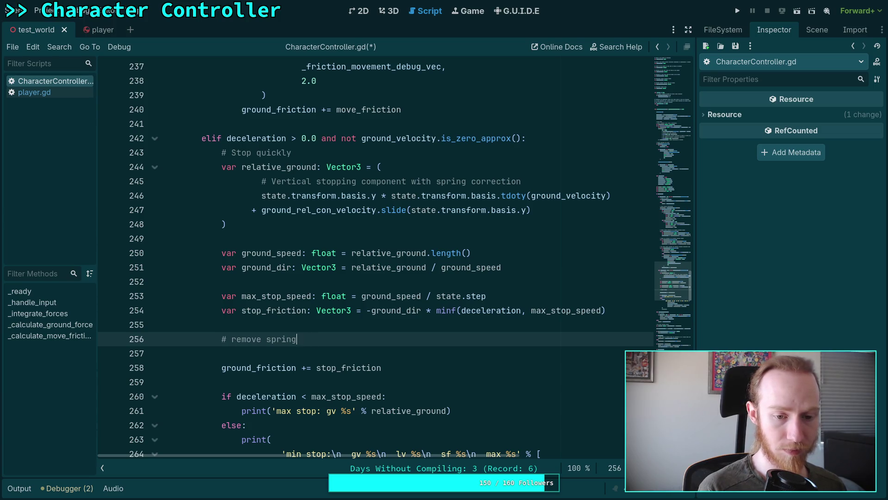
{"action": "key", "text": "Return"}
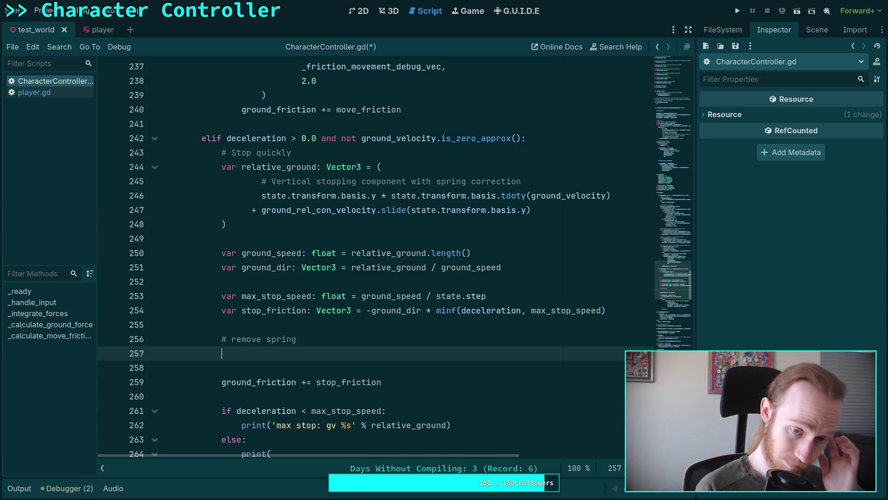
Write if not spring_force.is_zero_approx(): and begin a spring variable declaration in its body
{"action": "type", "text": "if spri"}
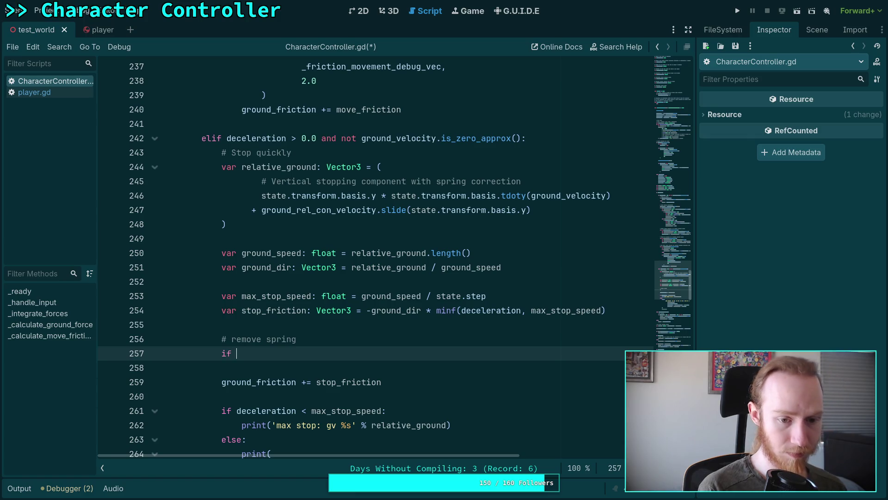
{"action": "key", "text": "Down"}
{"action": "key", "text": "Return"}
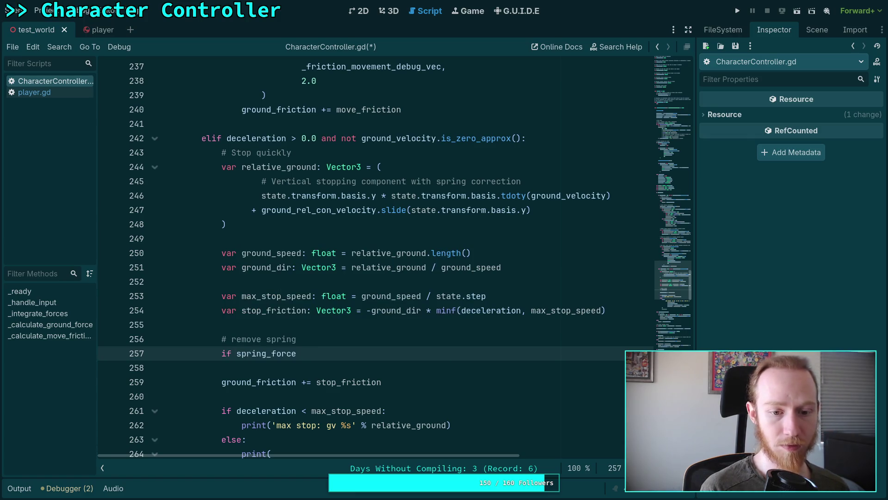
{"action": "key", "text": "BackSpace"}
{"action": "key", "text": "BackSpace"}
{"action": "key", "text": "BackSpace"}
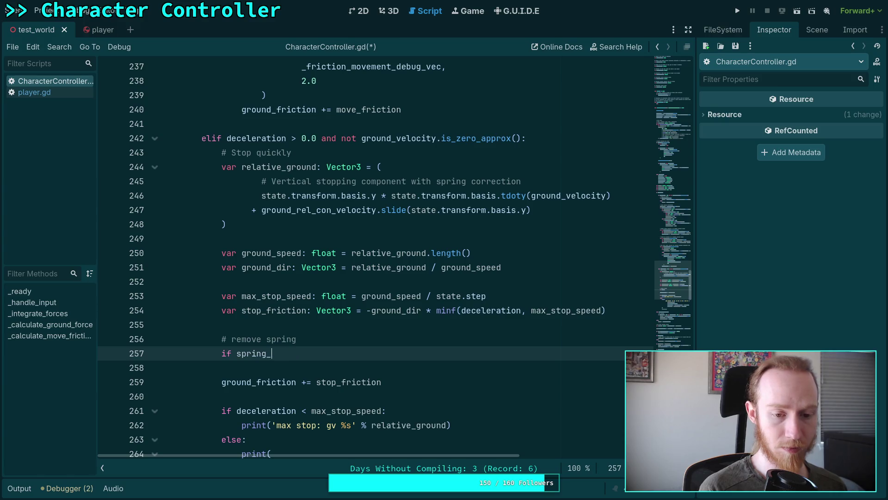
{"action": "type", "text": "not "}
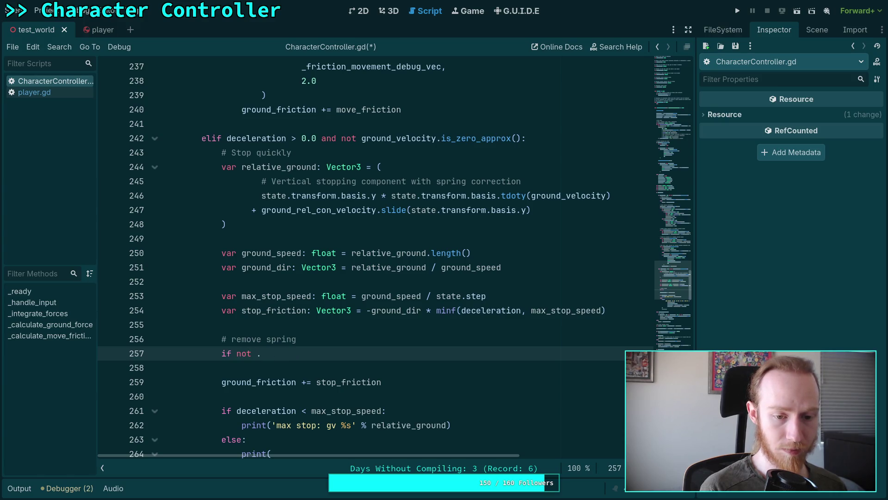
{"action": "type", "text": "spring"}
{"action": "key", "text": "Return"}
{"action": "type", "text": ".is_"}
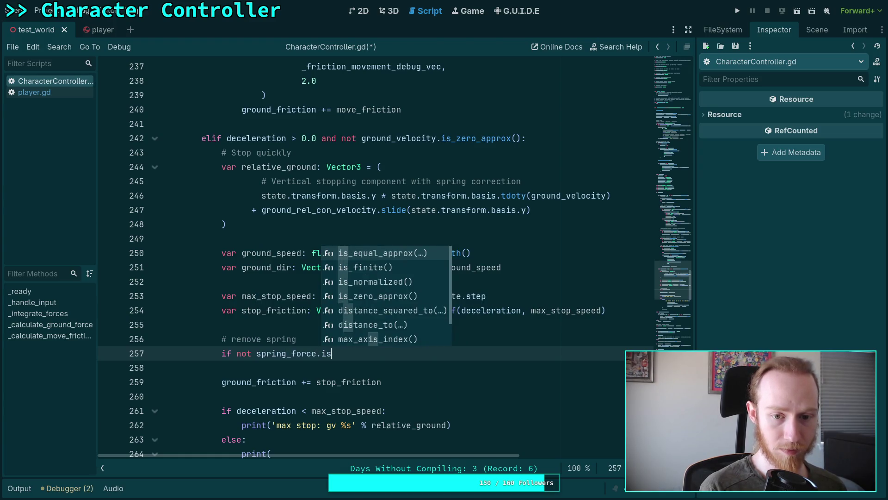
{"action": "key", "text": "Down"}
{"action": "key", "text": "Down"}
{"action": "key", "text": "Down"}
{"action": "key", "text": "Return"}
{"action": "type", "text": ":"}
{"action": "key", "text": "Return"}
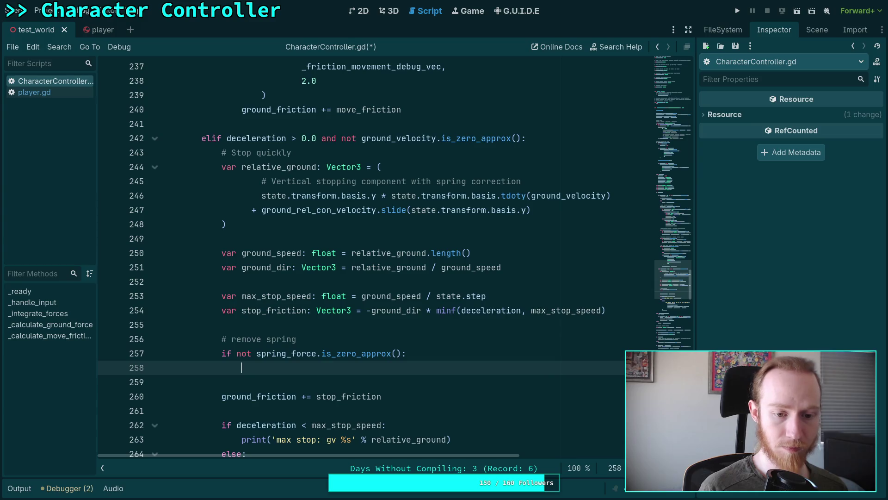
{"action": "type", "text": "var spring_"}
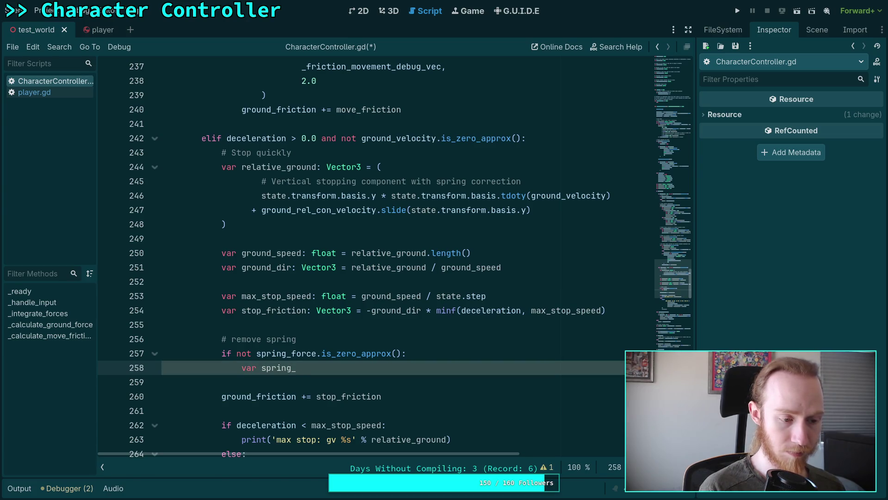
{"action": "type", "text": "for"}
Declare var spring_diff: Vector3 = state.transform.basis.y * on line 258
{"action": "key", "text": "BackSpace"}
{"action": "key", "text": "BackSpace"}
{"action": "key", "text": "BackSpace"}
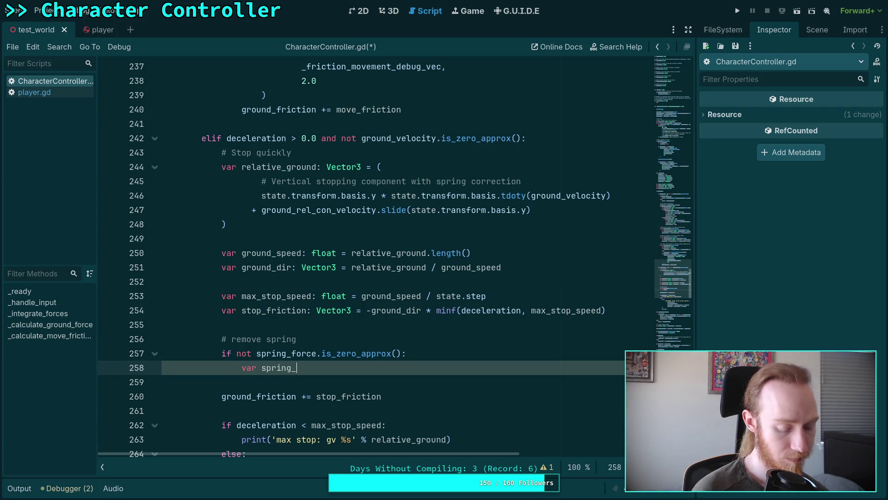
{"action": "type", "text": "diff"}
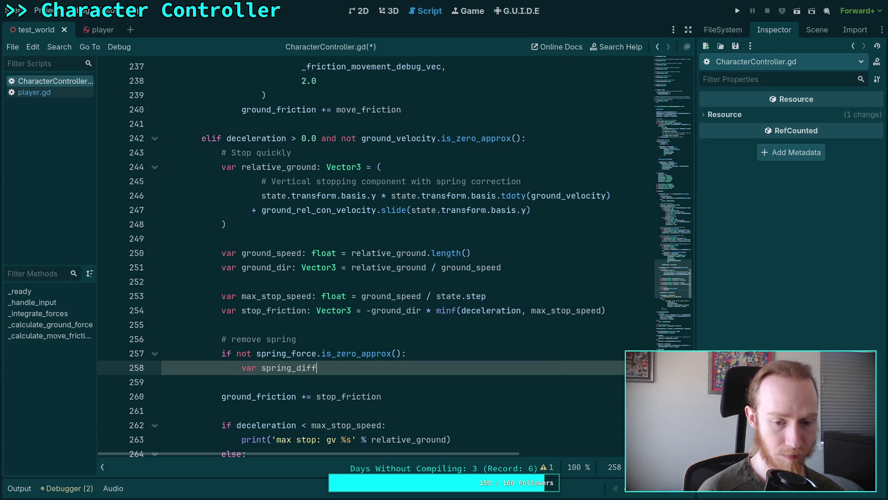
{"action": "type", "text": ": Vector3 ="}
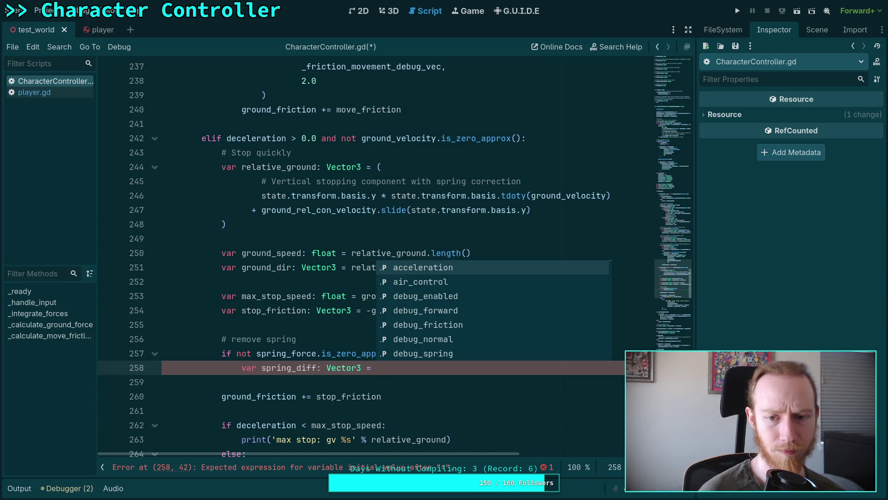
{"action": "type", "text": "state"}
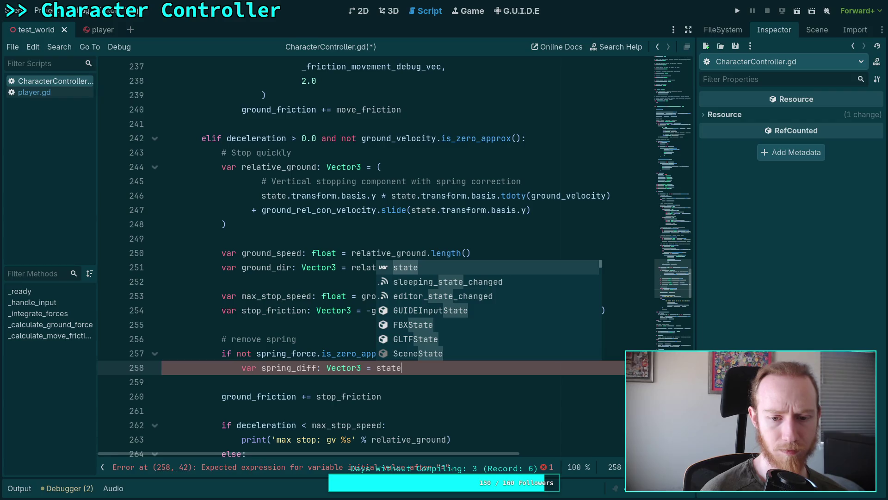
{"action": "type", "text": ".tr"}
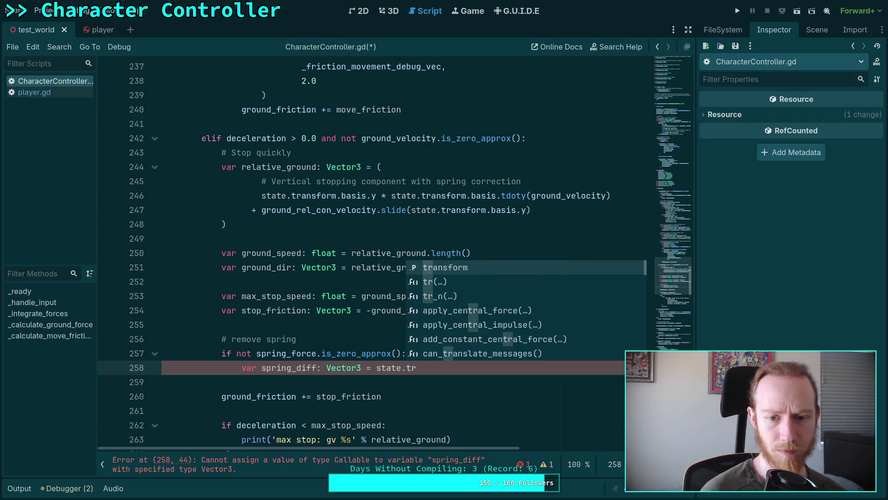
{"action": "key", "text": "Return"}
{"action": "type", "text": ".basis."}
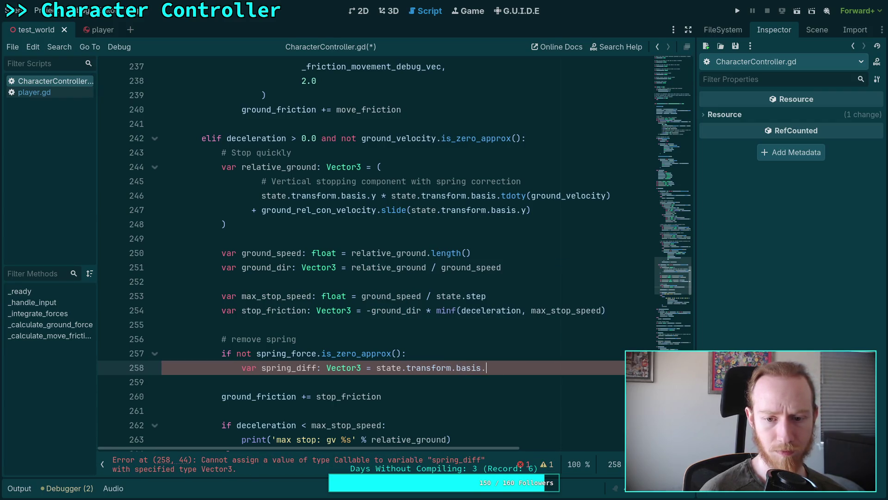
{"action": "type", "text": "y"}
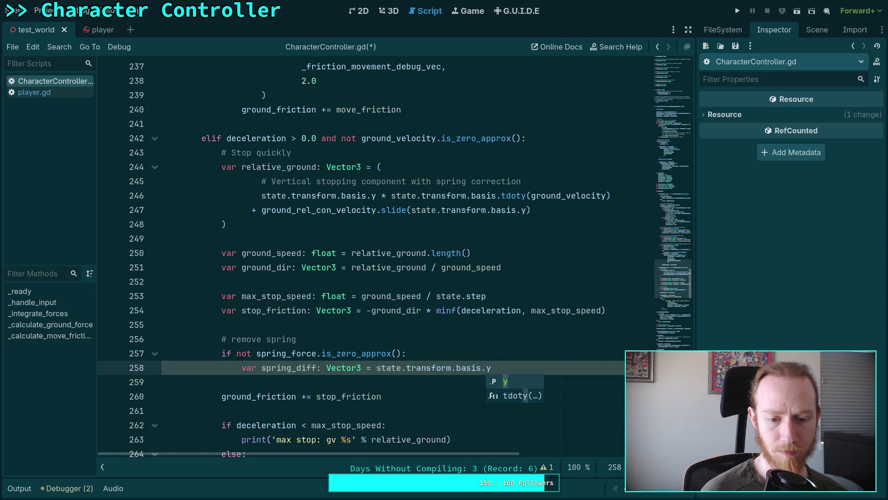
{"action": "type", "text": " * "}
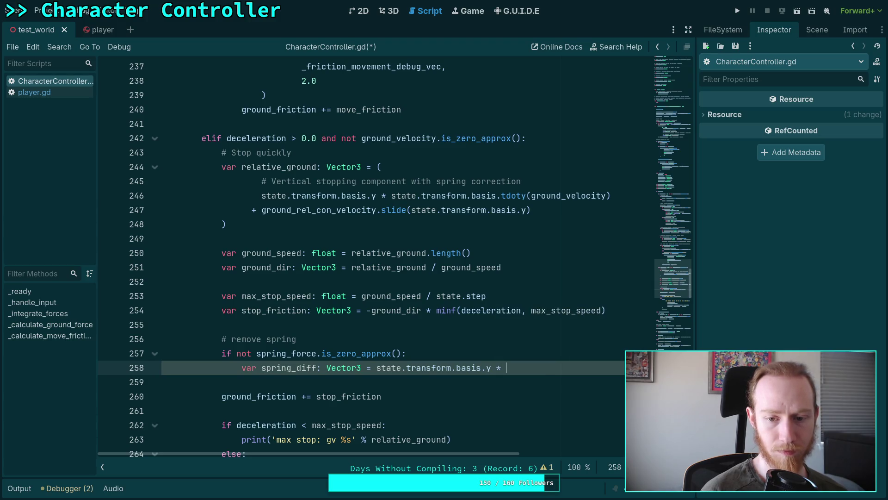
{"action": "type", "text": "state.trans"}
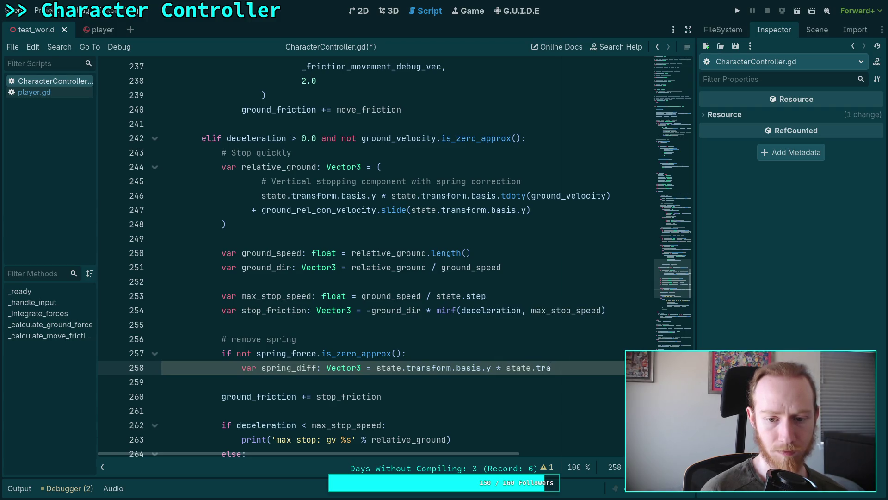
Multiply by state.transform.basis.tdoty(spring_force * state.inverse_mass) and trim 'diff' from the name
{"action": "key", "text": "Return"}
{"action": "type", "text": ".bas"}
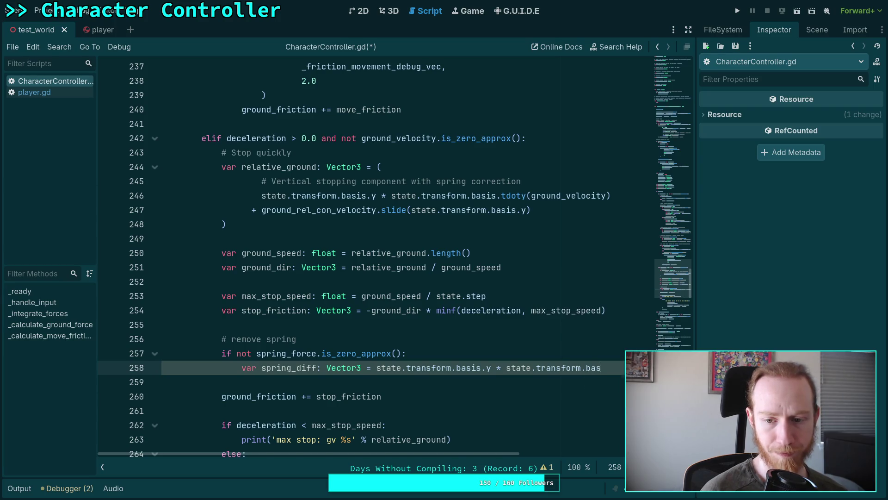
{"action": "key", "text": "Return"}
{"action": "type", "text": ".y"}
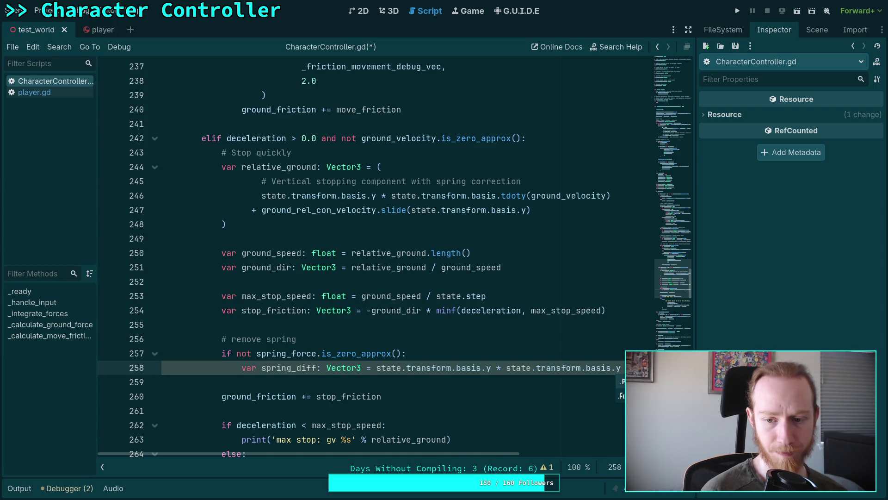
{"action": "key", "text": "BackSpace"}
{"action": "type", "text": "tdoty("}
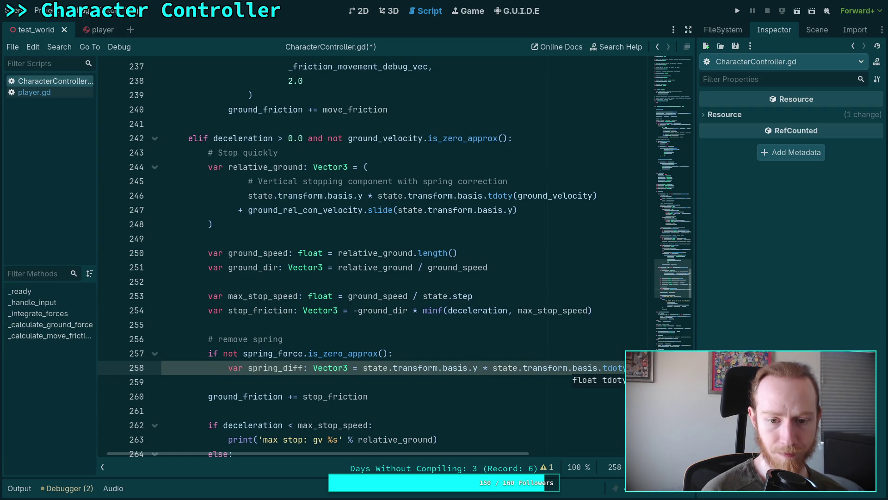
{"action": "type", "text": "spring_"}
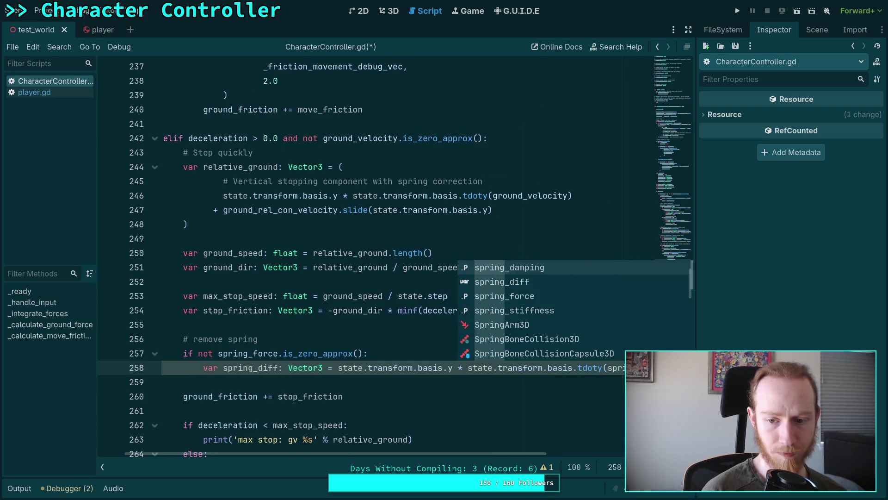
{"action": "type", "text": "forc"}
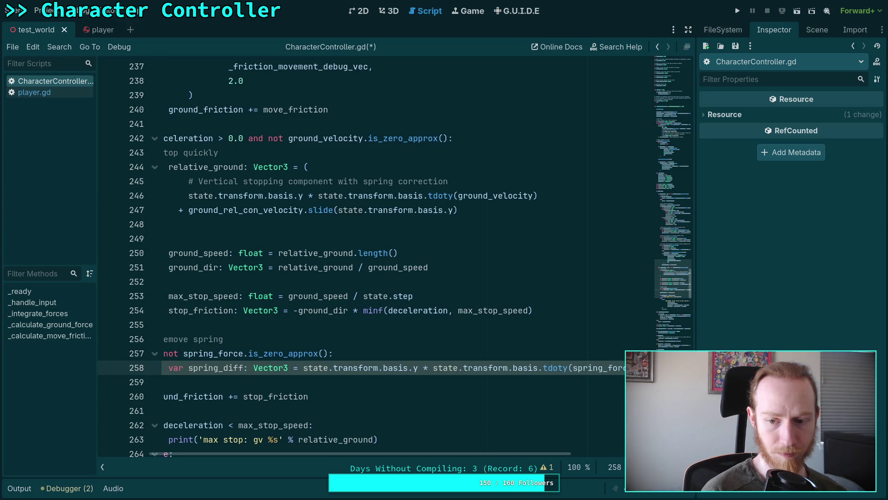
{"action": "type", "text": "e * stat"}
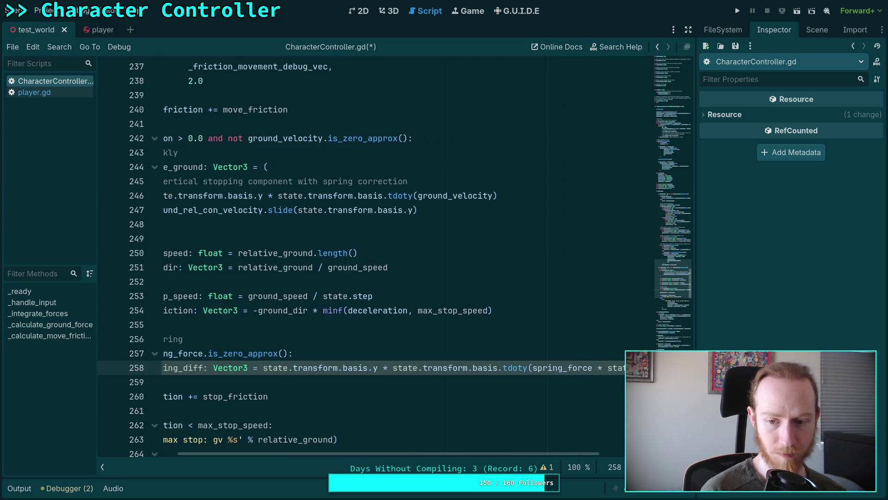
{"action": "type", "text": "e.inverse_ma"}
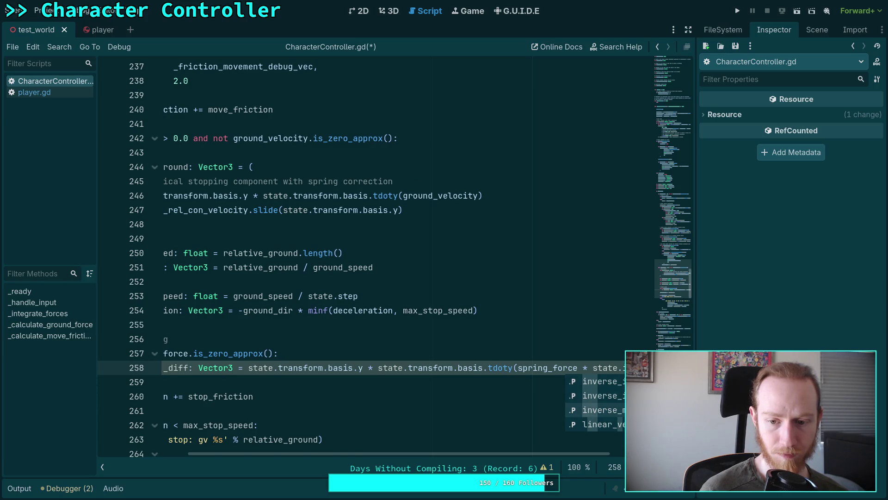
{"action": "key", "text": "Home"}
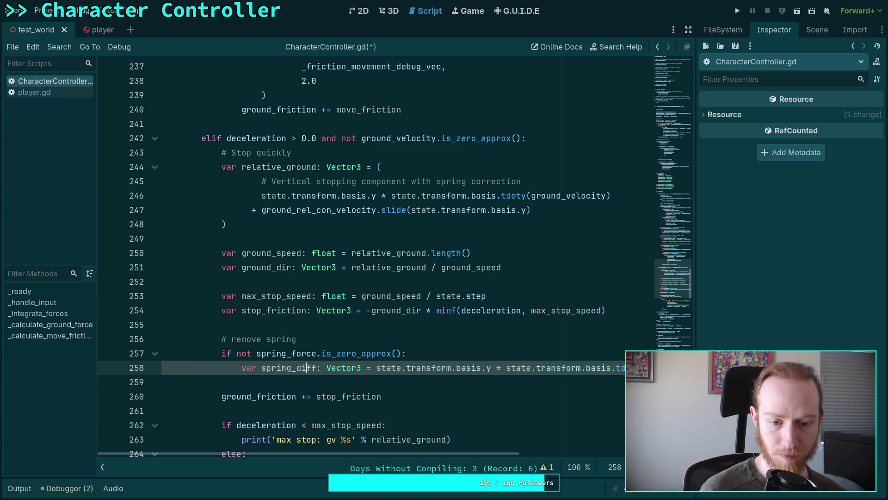
{"action": "key", "text": "BackSpace"}
{"action": "key", "text": "BackSpace"}
{"action": "key", "text": "BackSpace"}
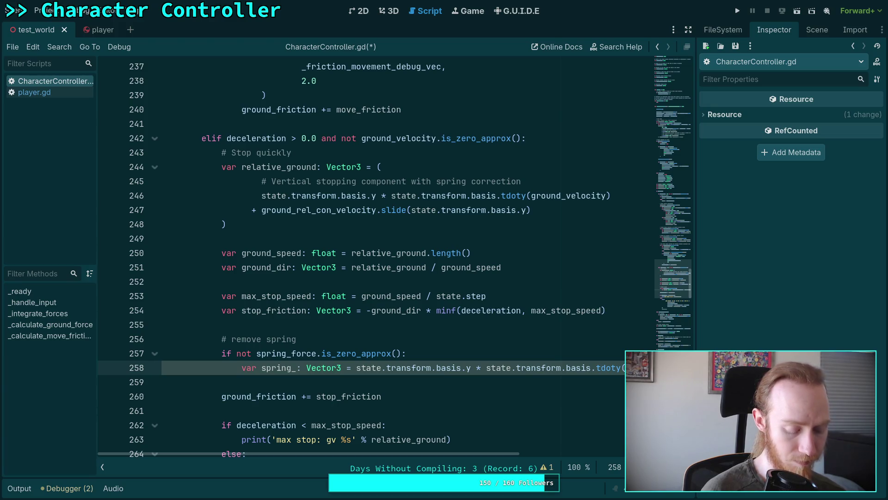
{"action": "type", "text": "to_remove"}
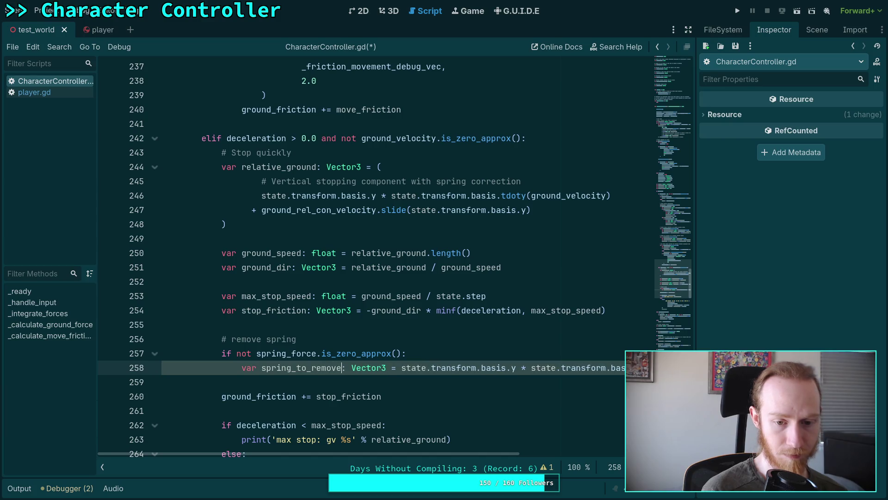
{"action": "key", "text": "ctrl+Return"}
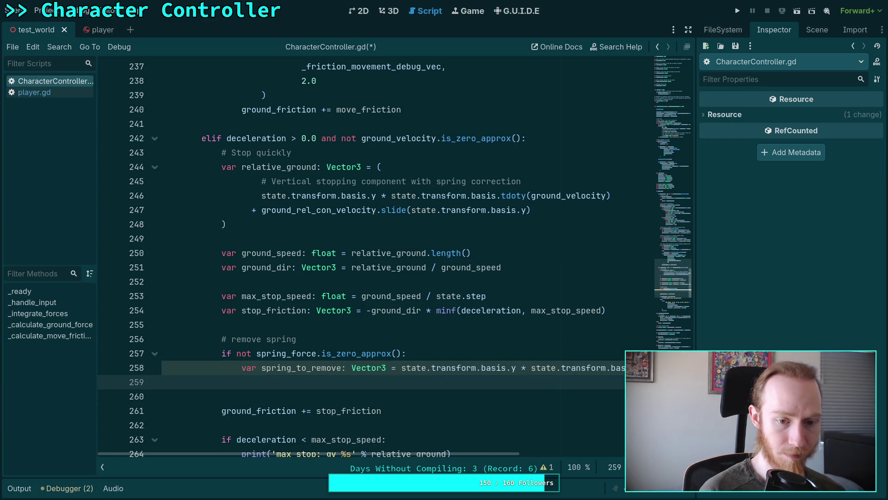
{"action": "type", "text": "stop"}
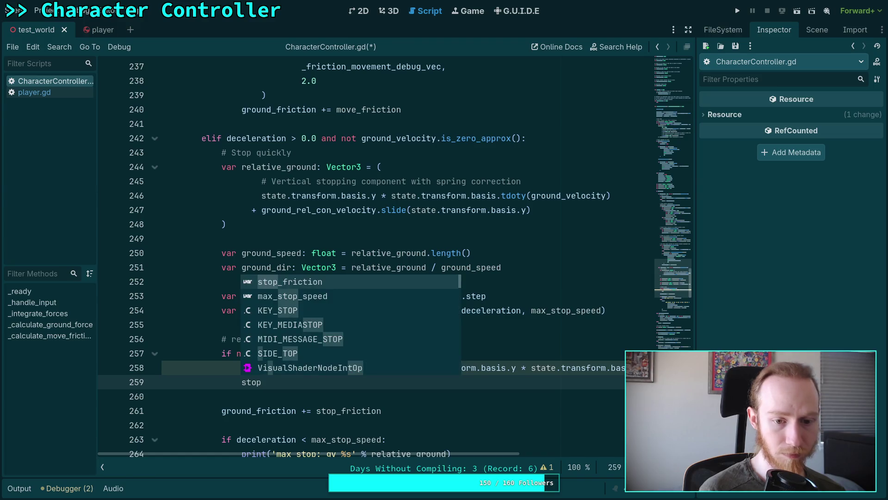
{"action": "key", "text": "Return"}
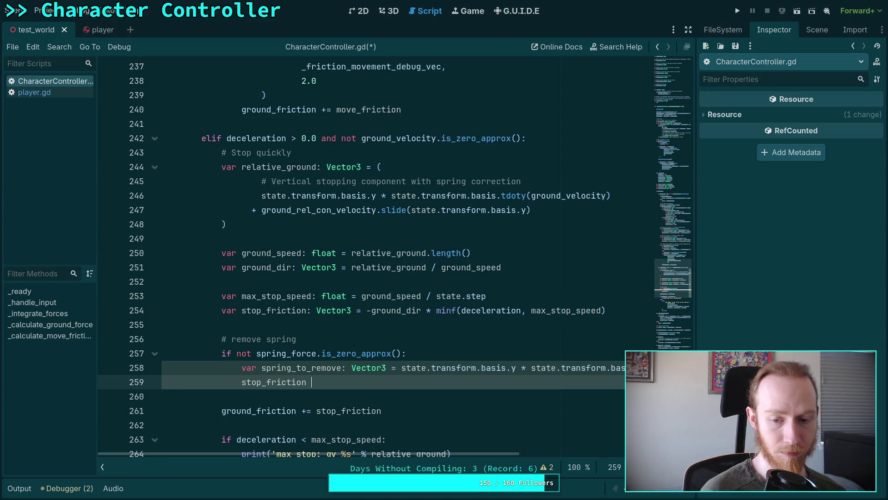
{"action": "key", "text": "BackSpace"}
{"action": "key", "text": "BackSpace"}
{"action": "key", "text": "BackSpace"}
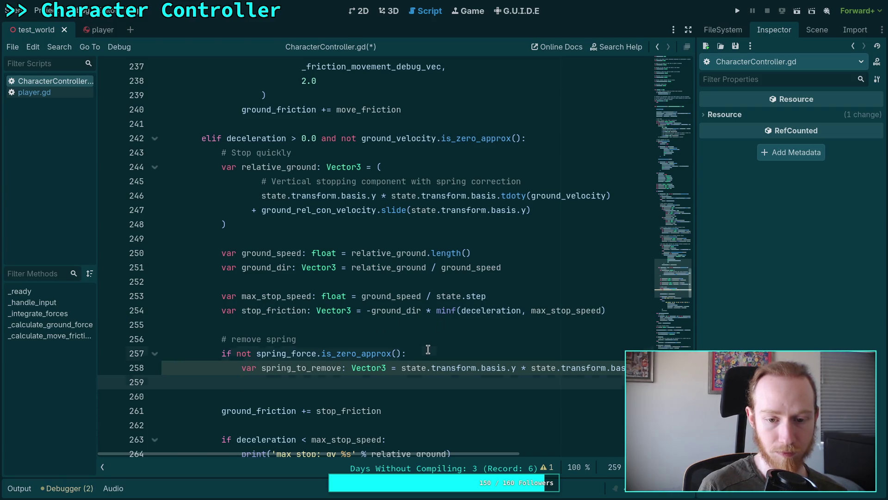
{"action": "key", "text": "Up"}
{"action": "key", "text": "ctrl+shift+Return"}
Add 'var spring_dir: Vector3 = spring_force.normalized()' inside the spring check
{"action": "type", "text": "var spring"}
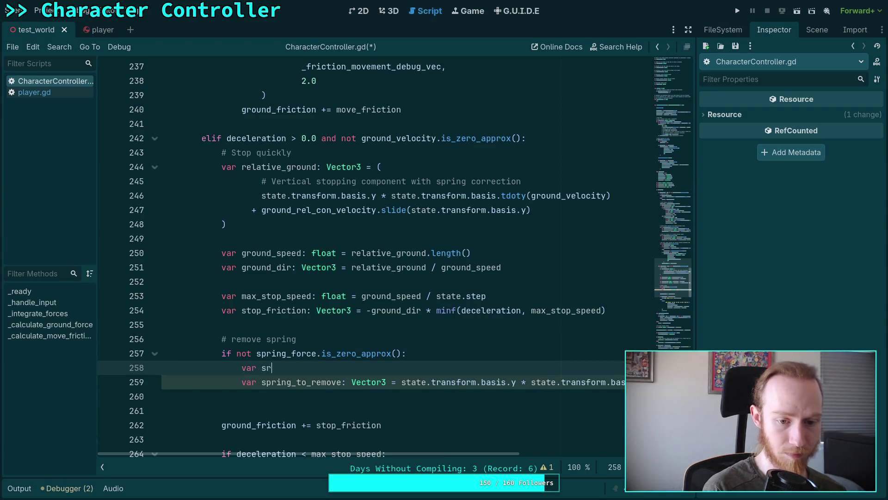
{"action": "type", "text": "_"}
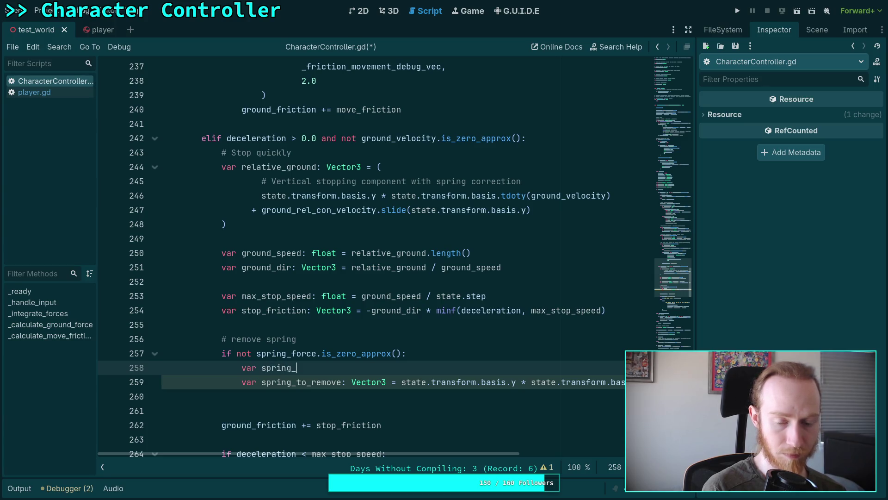
{"action": "type", "text": "dir: Vector3 = "}
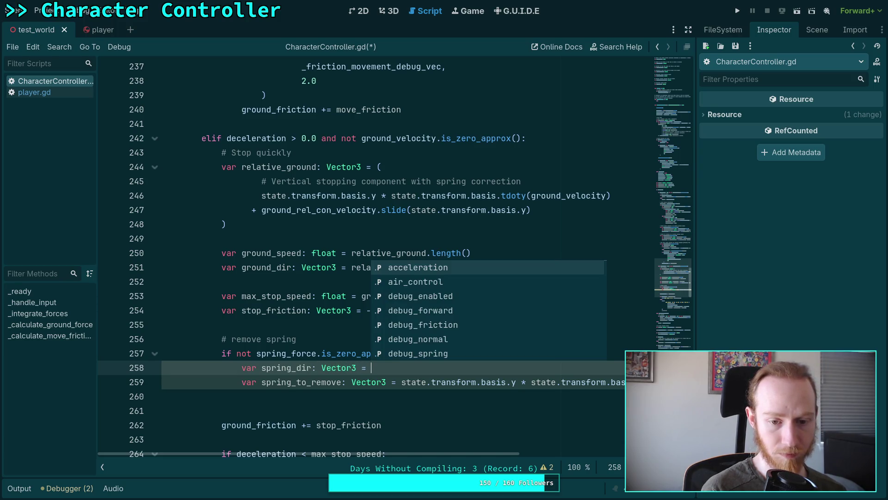
{"action": "type", "text": "spr"}
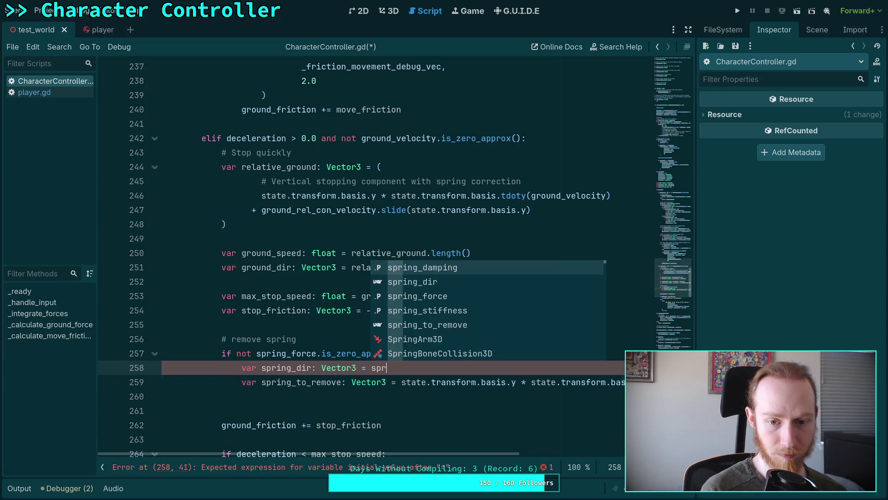
{"action": "key", "text": "Down"}
{"action": "key", "text": "Down"}
{"action": "key", "text": "Return"}
{"action": "type", "text": ".norm"}
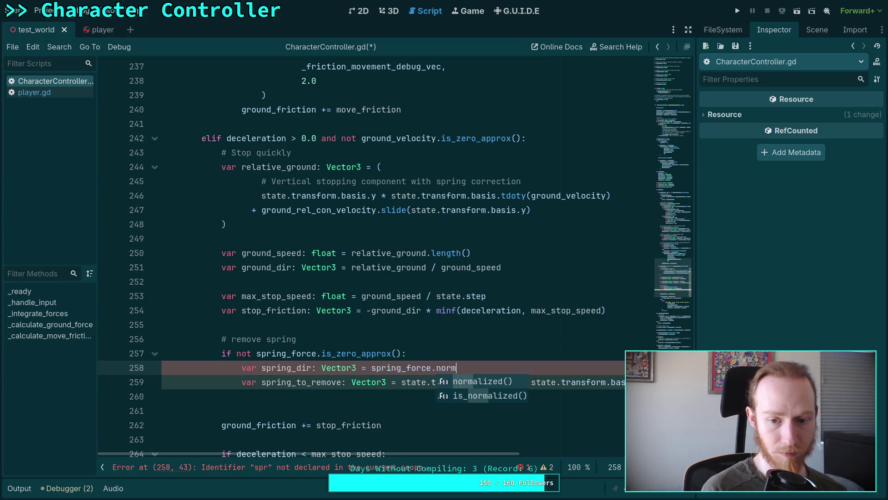
{"action": "key", "text": "Return"}
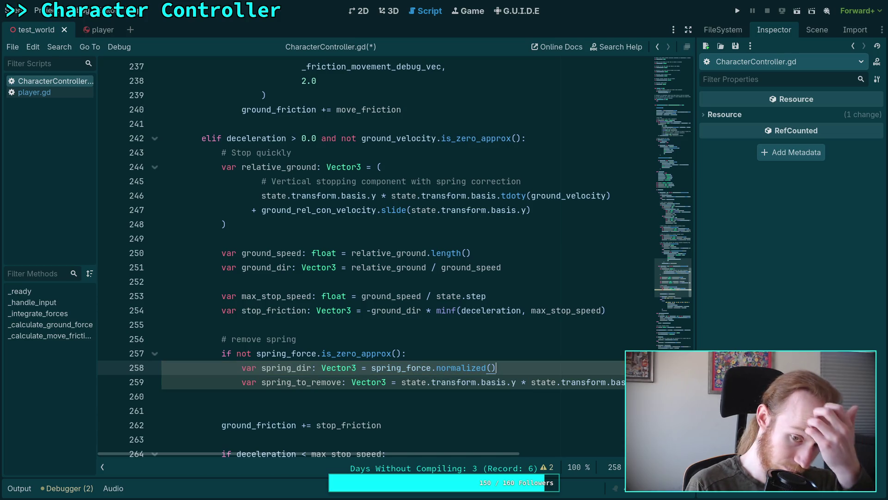
Insert 'var spring_len: float = spring_force.length()' above the spring_dir line
{"action": "key", "text": "Up"}
{"action": "key", "text": "Return"}
{"action": "type", "text": "var s"}
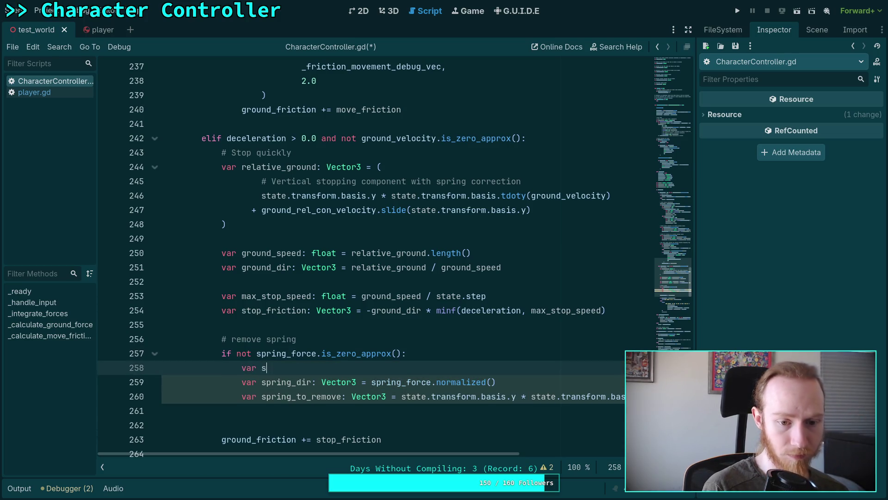
{"action": "type", "text": "pring_le"}
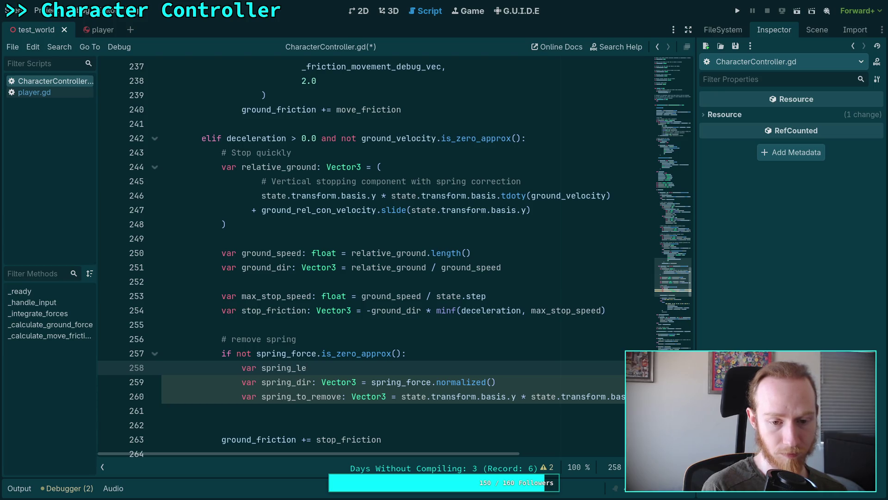
{"action": "type", "text": "n: float = spr"}
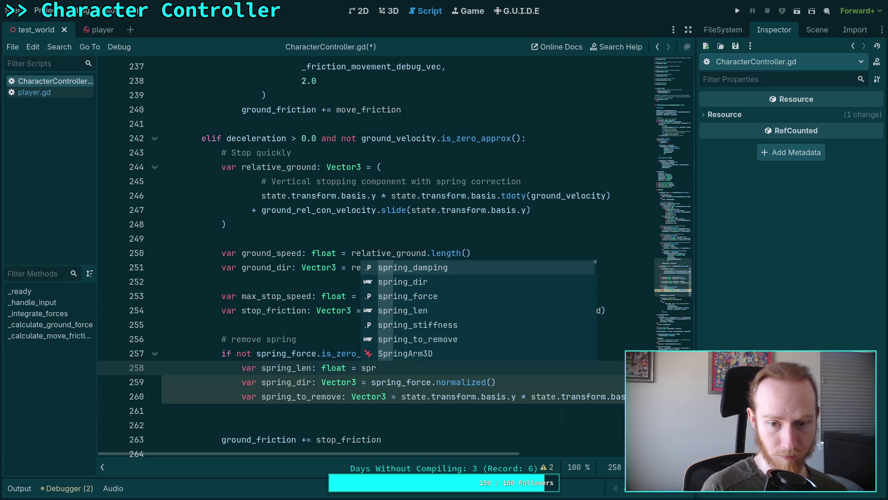
{"action": "key", "text": "Down"}
{"action": "key", "text": "Down"}
{"action": "key", "text": "Return"}
{"action": "type", "text": ".li"}
{"action": "key", "text": "BackSpace"}
{"action": "type", "text": "en"}
{"action": "key", "text": "Return"}
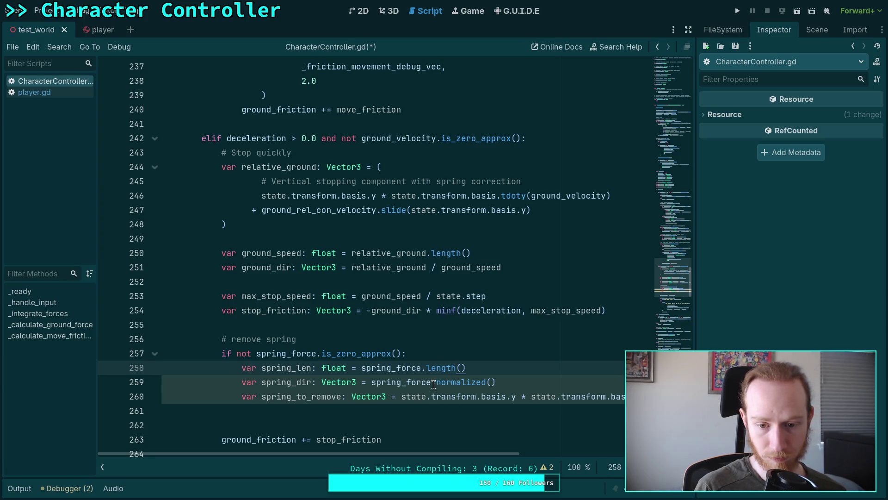
Replace .normalized() so spring_dir becomes spring_force / spring_len
{"action": "left_click_drag", "start_coordinate": [433, 385], "coordinate": [509, 382]}
{"action": "type", "text": "/ s"}
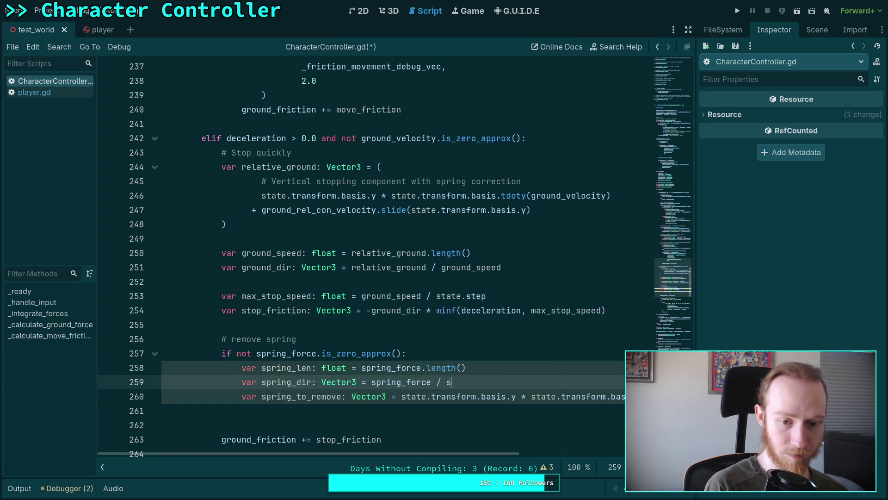
{"action": "type", "text": "pring_len"}
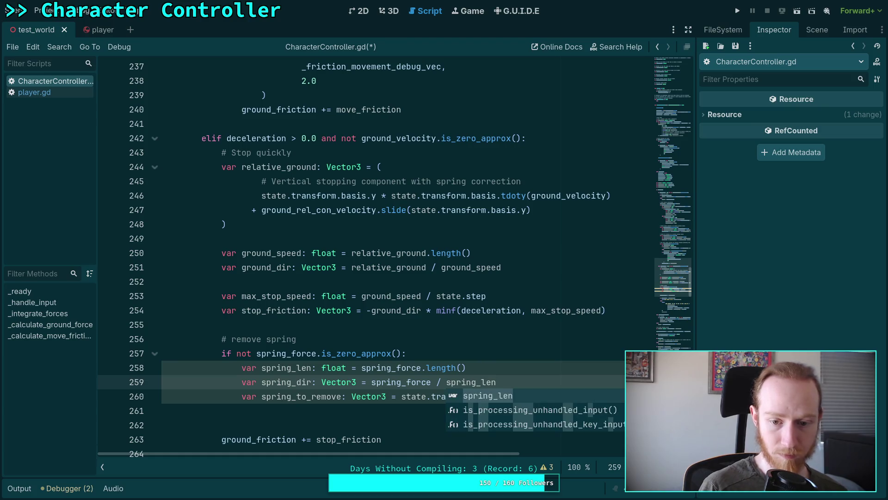
{"action": "scroll", "coordinate": [521, 453], "scroll_direction": "right", "scroll_amount": 3}
{"action": "scroll", "coordinate": [520, 453], "scroll_direction": "right", "scroll_amount": 2}
{"action": "left_click_drag", "start_coordinate": [317, 396], "coordinate": [626, 396]}
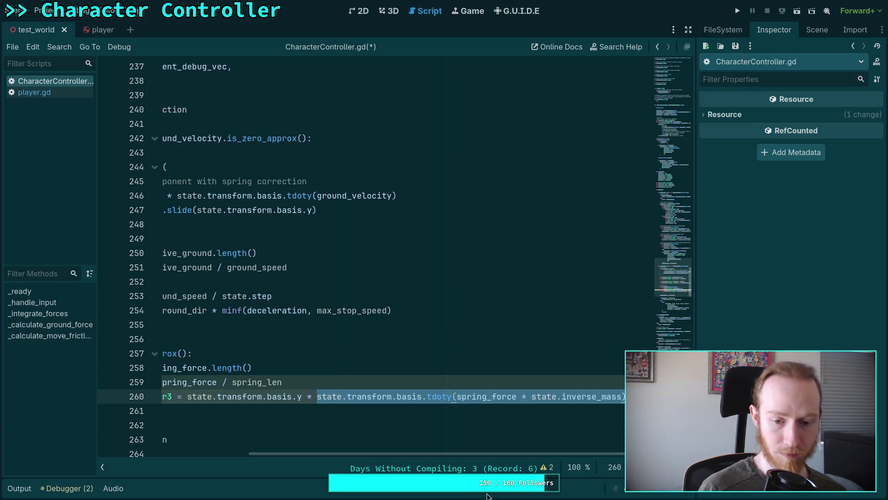
{"action": "scroll", "coordinate": [463, 452], "scroll_direction": "left", "scroll_amount": 5}
Begin a 'var spring_vel' declaration on a new line below the spring check
{"action": "left_click", "coordinate": [443, 355]}
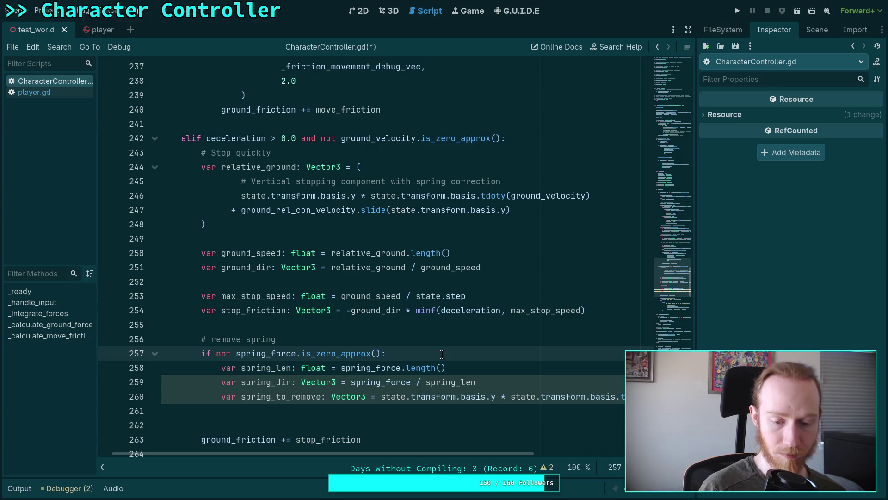
{"action": "key", "text": "Return"}
{"action": "type", "text": "var spr"}
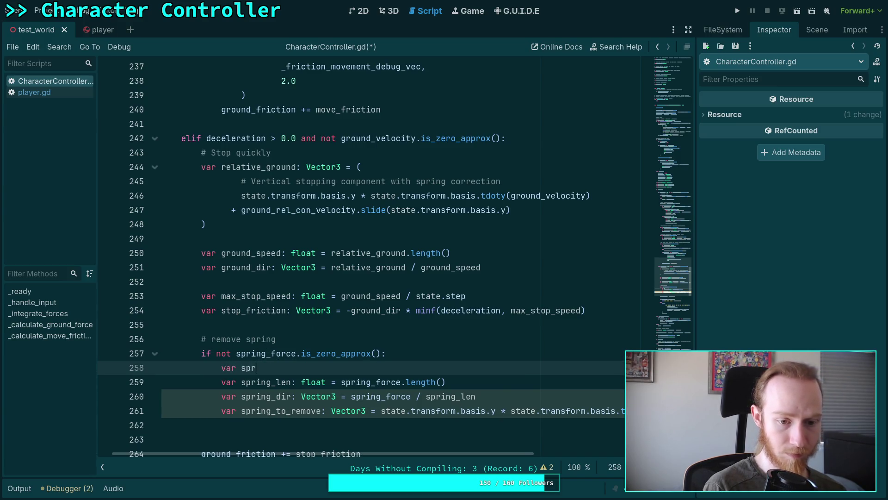
{"action": "type", "text": "ing_vel:Vec"}
Complete 'var spring_vel: Vector3 = spring_force * state.inverse_mass'
{"action": "key", "text": "BackSpace"}
{"action": "key", "text": "BackSpace"}
{"action": "key", "text": "BackSpace"}
{"action": "key", "text": "Escape"}
{"action": "type", "text": "Vector3 = spr"}
{"action": "key", "text": "Down"}
{"action": "key", "text": "Return"}
{"action": "type", "text": "* state.n"}
{"action": "key", "text": "BackSpace"}
{"action": "type", "text": "inv"}
{"action": "key", "text": "Down"}
{"action": "key", "text": "Down"}
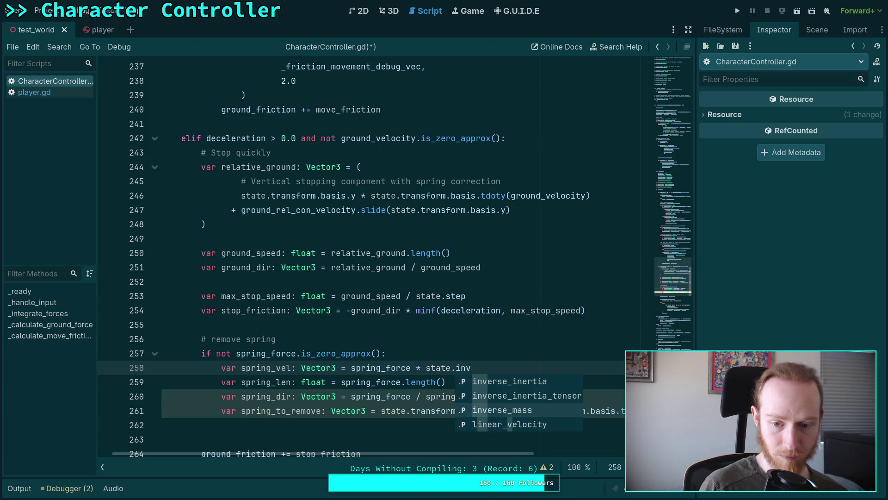
{"action": "key", "text": "Return"}
Replace spring_force with spring_vel in both the spring_len and spring_dir lines
{"action": "left_click", "coordinate": [280, 382]}
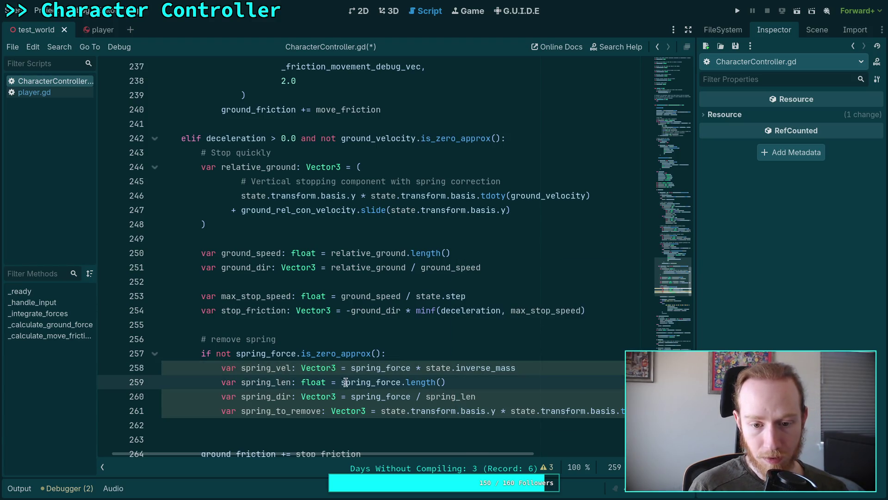
{"action": "double_click", "coordinate": [277, 368]}
{"action": "right_click", "coordinate": [278, 368]}
{"action": "left_click", "coordinate": [297, 362]}
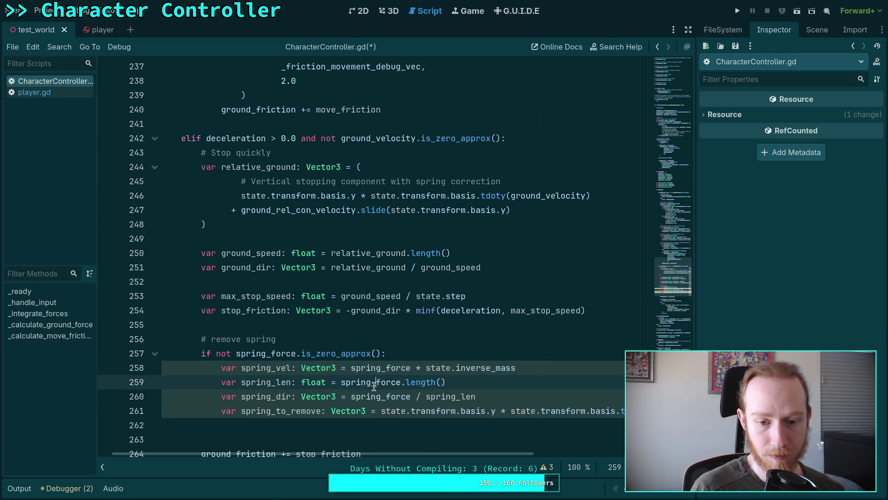
{"action": "double_click", "coordinate": [374, 382]}
{"action": "key", "text": "ctrl+v"}
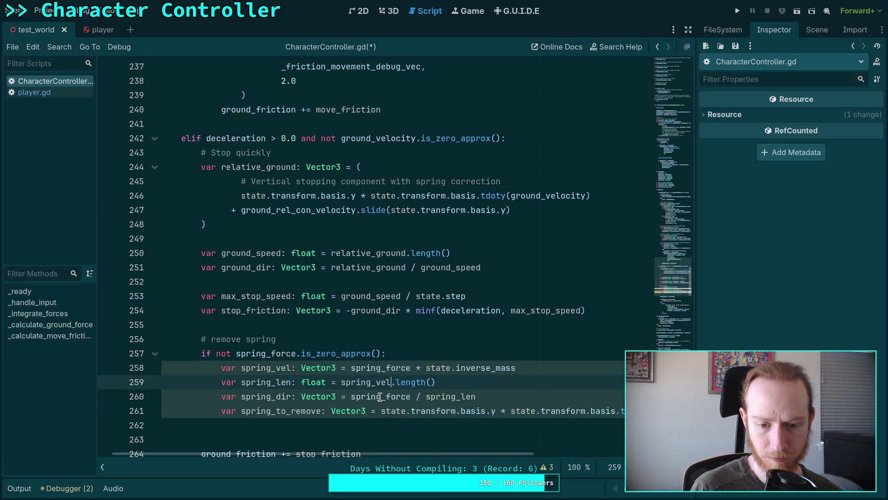
{"action": "double_click", "coordinate": [379, 396]}
{"action": "key", "text": "ctrl+v"}
Delete the spring_to_remove line
{"action": "mouse_move", "coordinate": [447, 452]}
{"action": "left_mouse_down"}
{"action": "mouse_move", "coordinate": [500, 454]}
{"action": "mouse_move", "coordinate": [424, 453]}
{"action": "left_mouse_up"}
{"action": "left_click", "coordinate": [240, 405]}
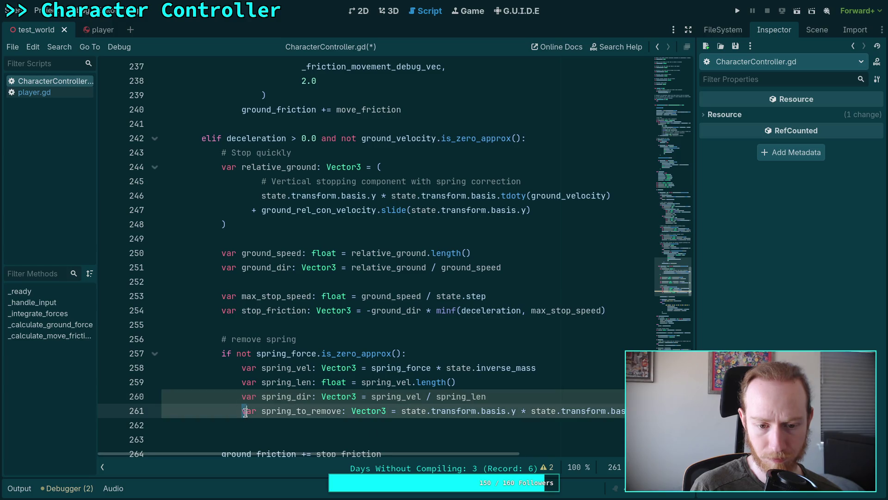
{"action": "key", "text": "ctrl+x"}
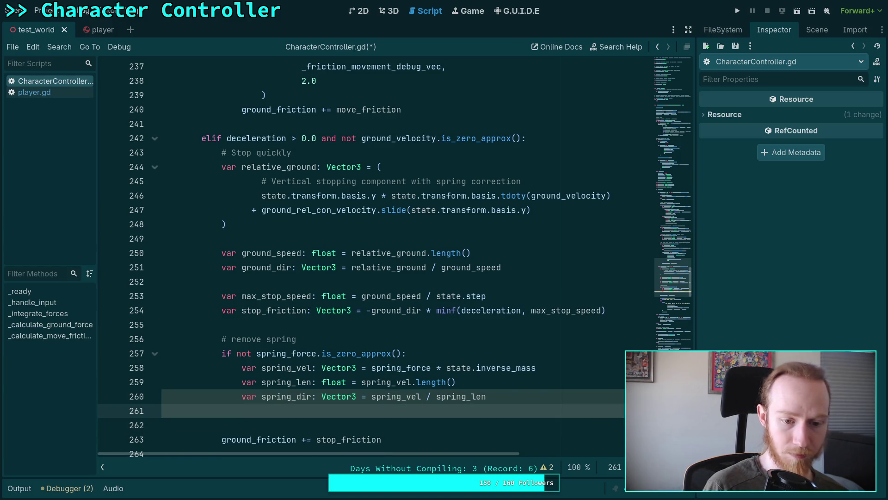
After a blank line, add 'var cos_theta: float = stop_friction.dot(spring_dir)'
{"action": "key", "text": "Return"}
{"action": "type", "text": "v"}
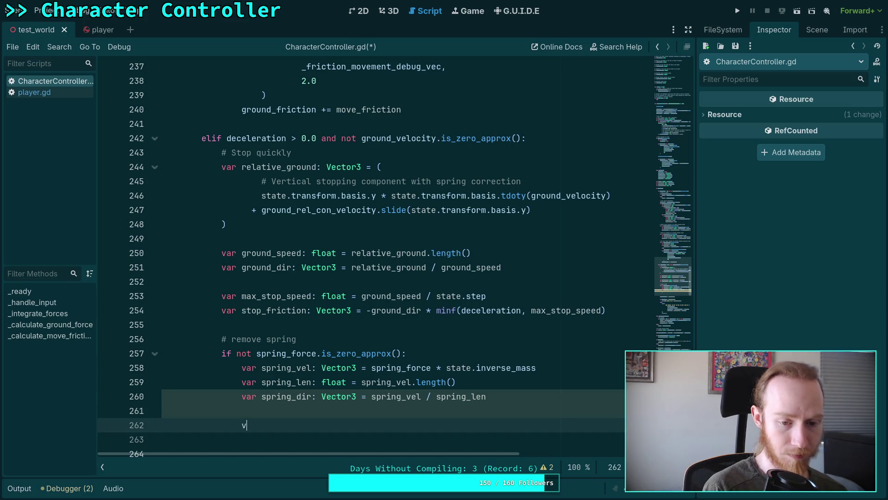
{"action": "type", "text": "ar cos_theta"}
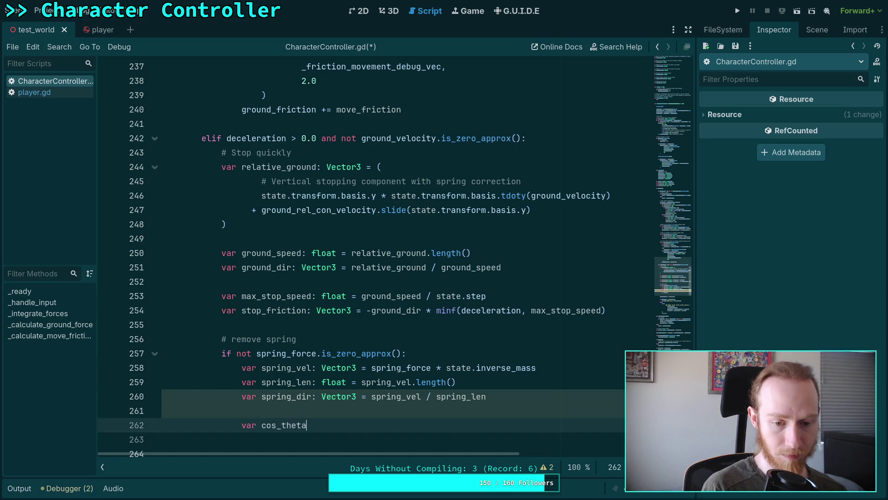
{"action": "type", "text": ": flaot = "}
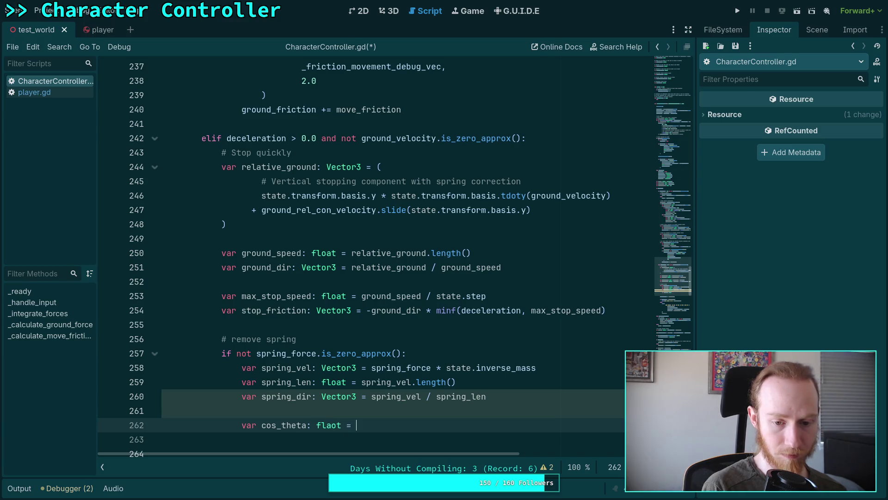
{"action": "key", "text": "BackSpace"}
{"action": "key", "text": "BackSpace"}
{"action": "key", "text": "BackSpace"}
{"action": "key", "text": "BackSpace"}
{"action": "key", "text": "BackSpace"}
{"action": "key", "text": "BackSpace"}
{"action": "type", "text": "oat = "}
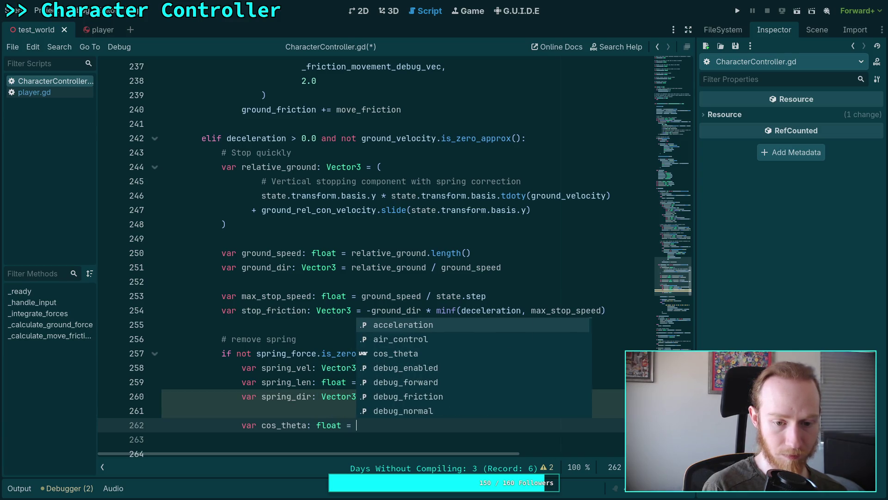
{"action": "type", "text": "st"}
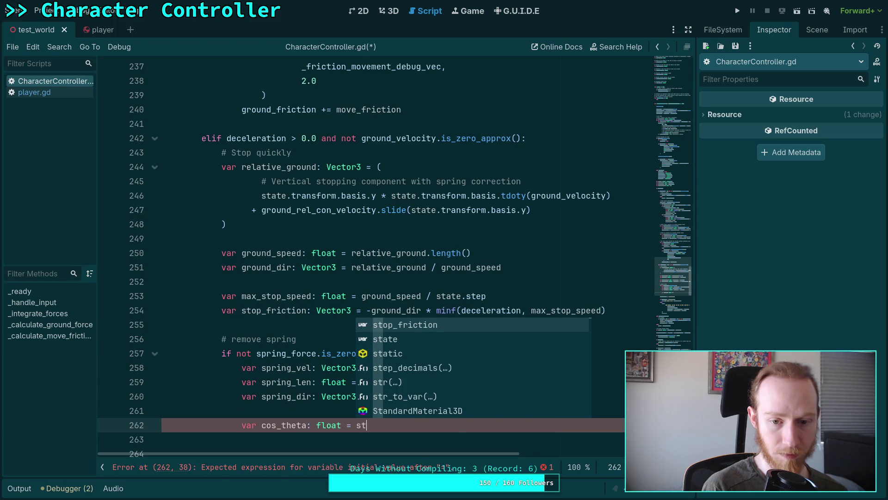
{"action": "key", "text": "Return"}
{"action": "type", "text": ".dot("}
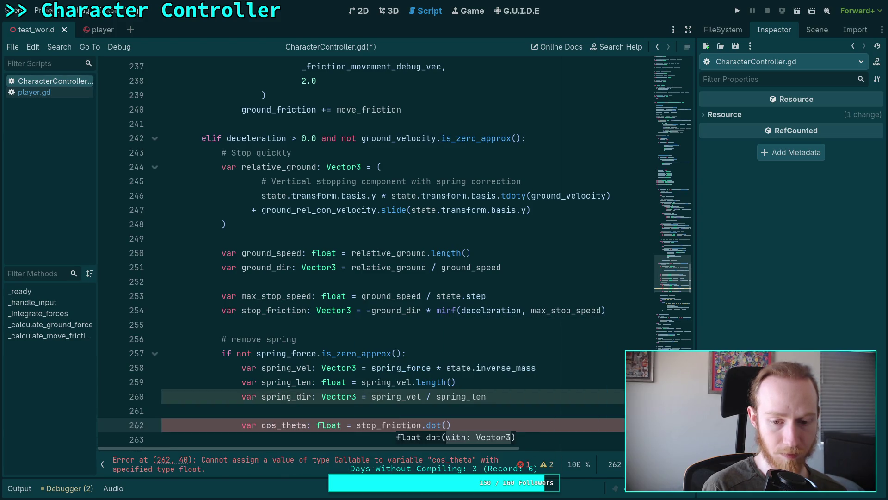
{"action": "type", "text": "spr"}
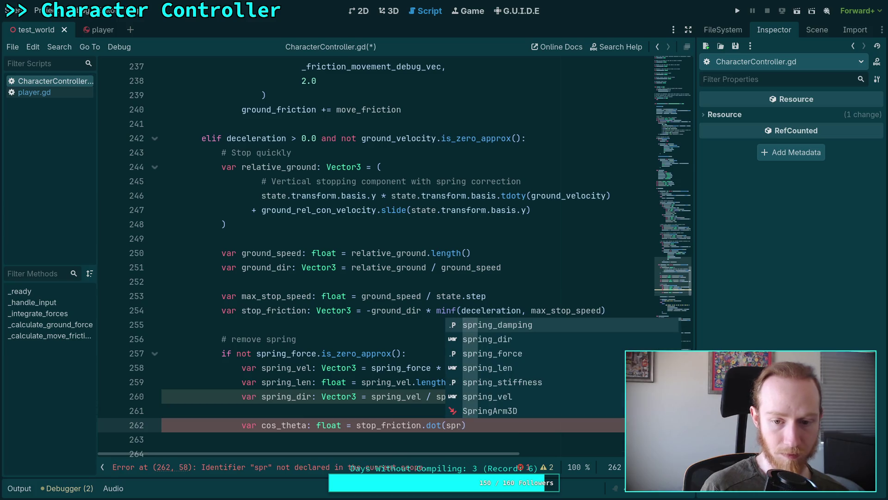
{"action": "key", "text": "Down"}
{"action": "key", "text": "Return"}
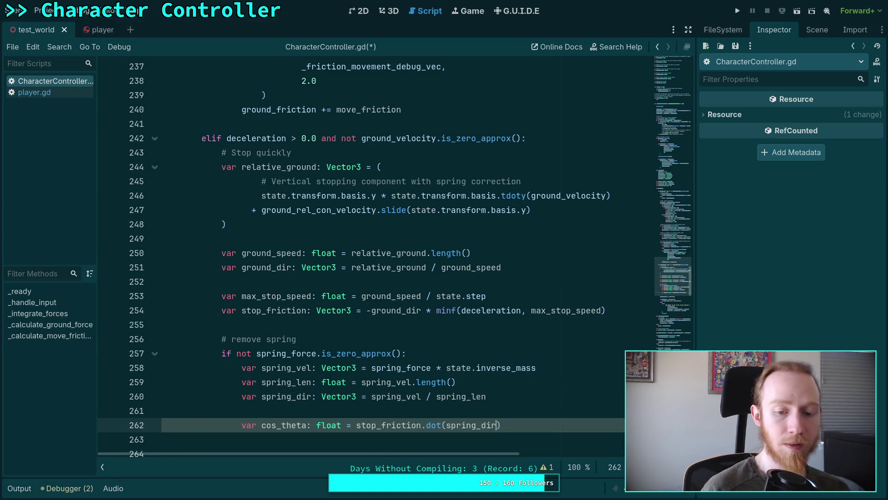
{"action": "type", "text": ")"}
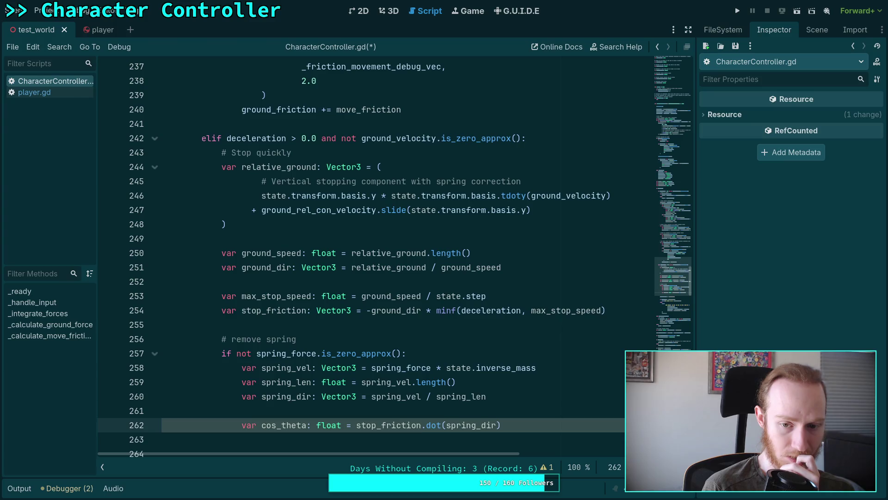
Start a '(not stop_friction' condition on the spring_force check at line 257
{"action": "key", "text": "Up"}
{"action": "key", "text": "Up"}
{"action": "key", "text": "Up"}
{"action": "key", "text": "Left"}
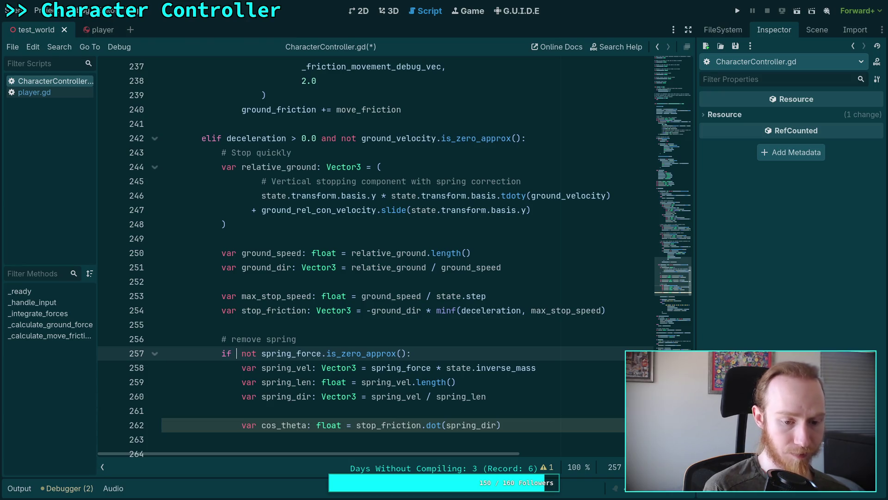
{"action": "type", "text": "(not stop_f"}
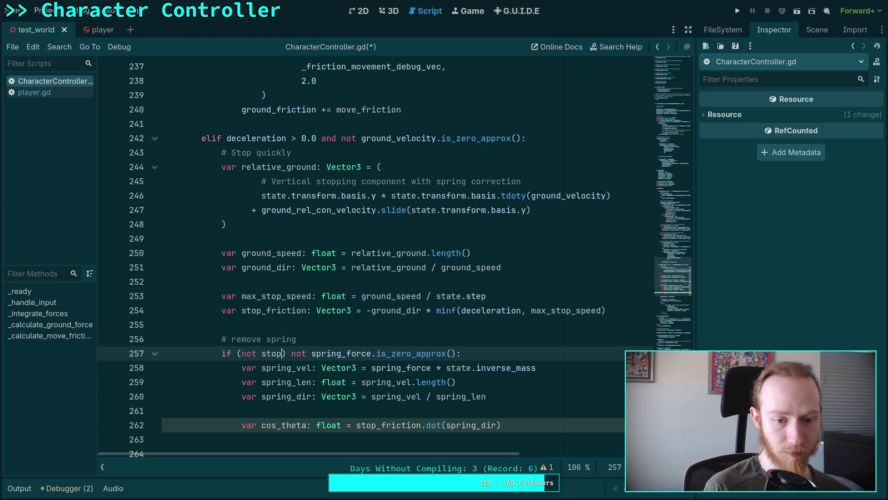
{"action": "type", "text": "ri"}
Prefix the spring_force condition with 'not stop_friction.is_zero_approx() and'
{"action": "key", "text": "Return"}
{"action": "type", "text": "."}
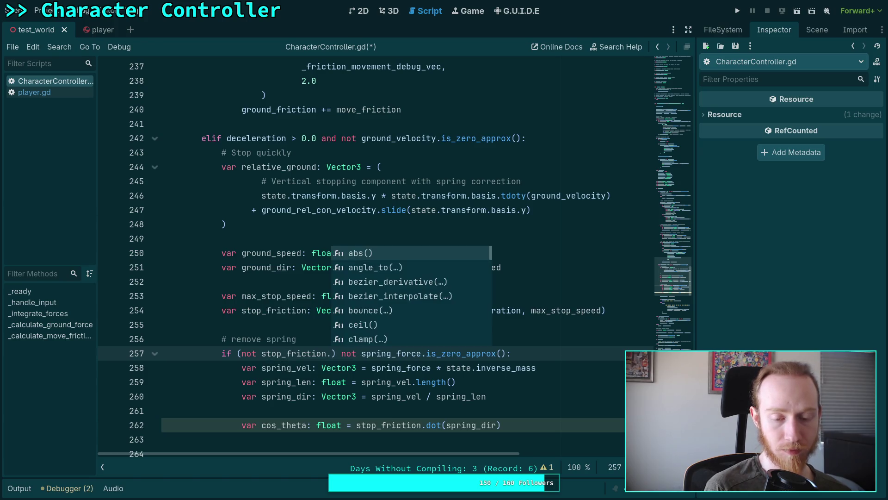
{"action": "type", "text": "is"}
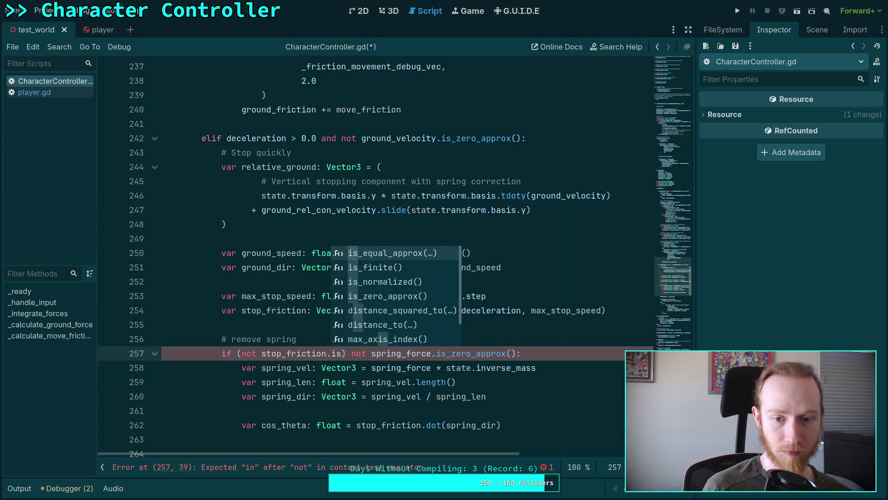
{"action": "key", "text": "Down"}
{"action": "key", "text": "Down"}
{"action": "key", "text": "Down"}
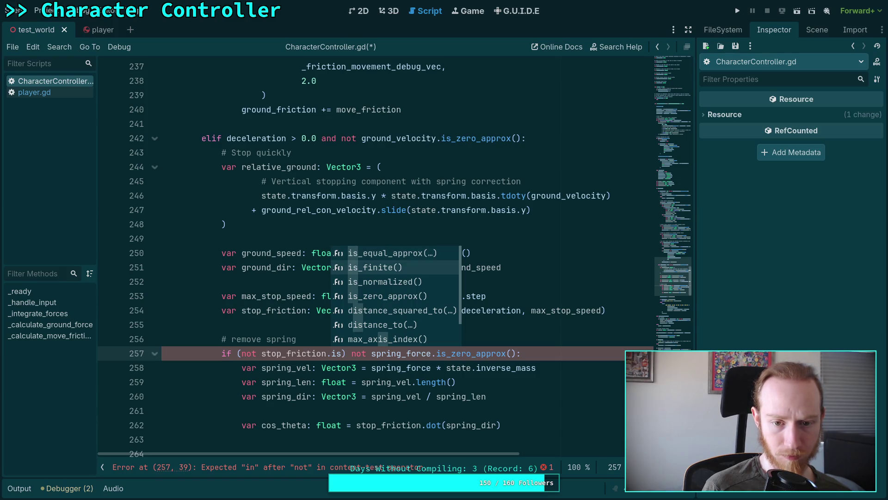
{"action": "key", "text": "Return"}
{"action": "key", "text": "Right"}
{"action": "key", "text": "Right"}
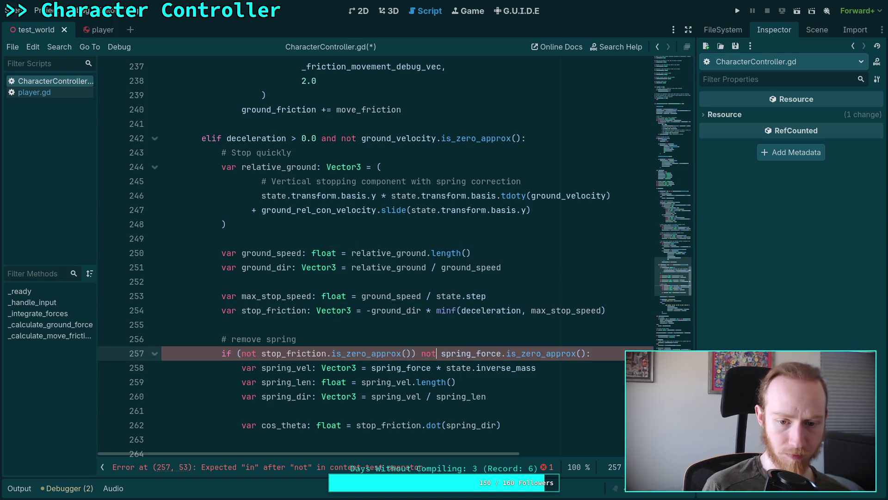
{"action": "type", "text": "and ("}
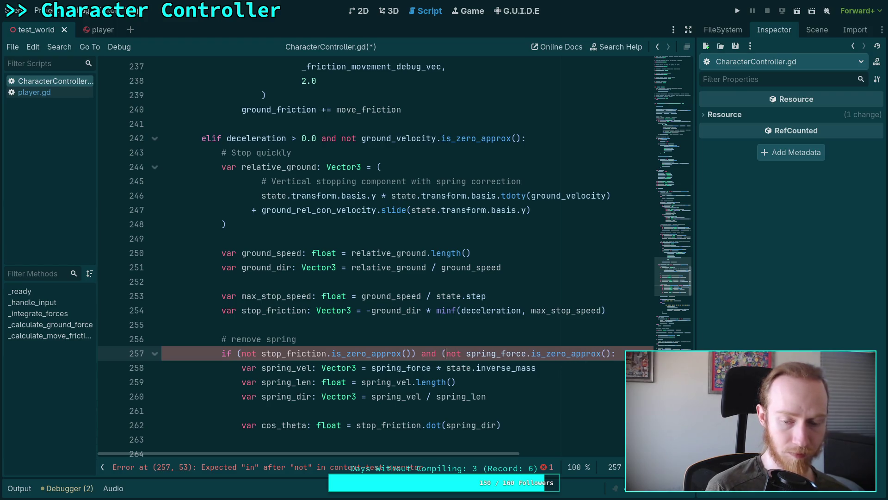
{"action": "left_click", "coordinate": [609, 353]}
{"action": "type", "text": ")"}
Indent lines 265–277 one level
{"action": "left_click", "coordinate": [581, 396]}
{"action": "scroll", "coordinate": [576, 408], "scroll_direction": "down", "scroll_amount": 1}
{"action": "scroll", "coordinate": [512, 391], "scroll_direction": "down", "scroll_amount": 1}
{"action": "scroll", "coordinate": [510, 392], "scroll_direction": "up", "scroll_amount": 1}
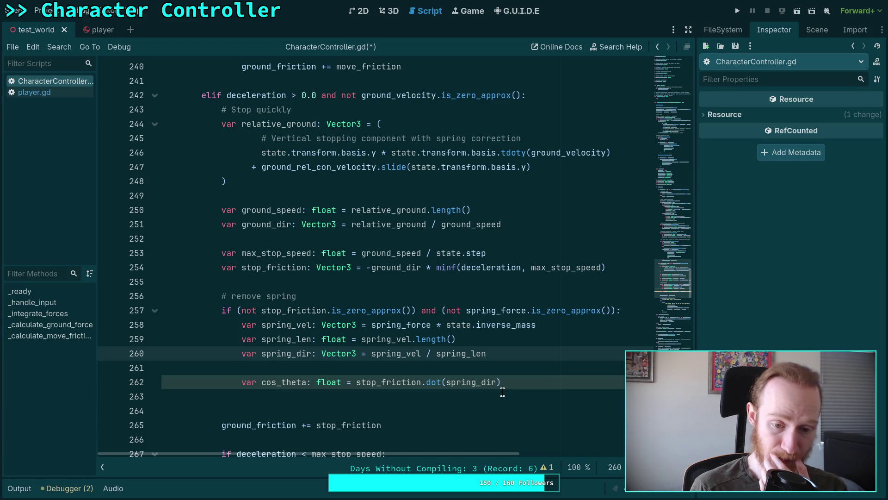
{"action": "left_click", "coordinate": [493, 378]}
{"action": "scroll", "coordinate": [438, 374], "scroll_direction": "down", "scroll_amount": 4}
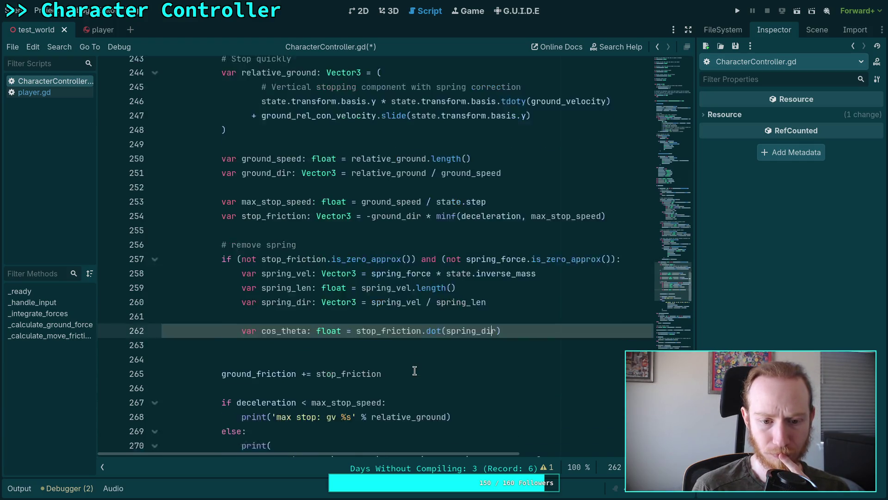
{"action": "mouse_move", "coordinate": [226, 254]}
{"action": "left_mouse_down"}
{"action": "mouse_move", "coordinate": [513, 398]}
{"action": "mouse_move", "coordinate": [239, 425]}
{"action": "left_mouse_up"}
{"action": "key", "text": "Tab"}
{"action": "left_click", "coordinate": [321, 367]}
{"action": "scroll", "coordinate": [332, 357], "scroll_direction": "up", "scroll_amount": 3}
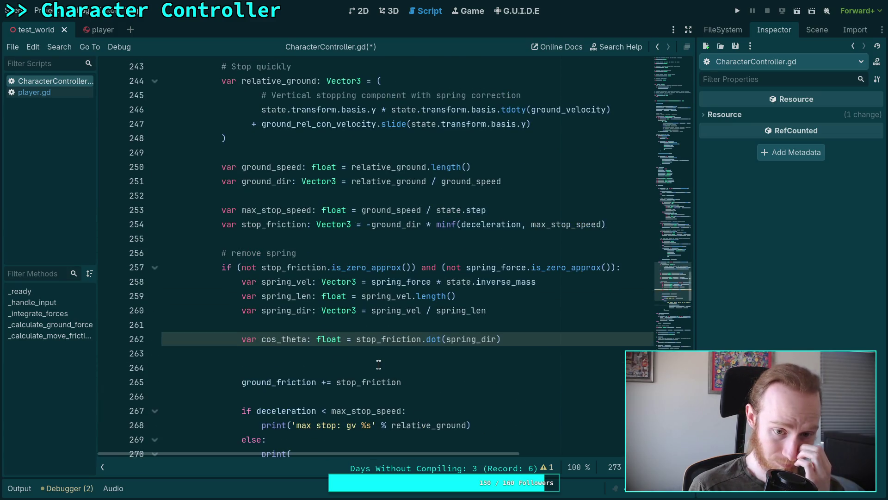
{"action": "left_click", "coordinate": [324, 256]}
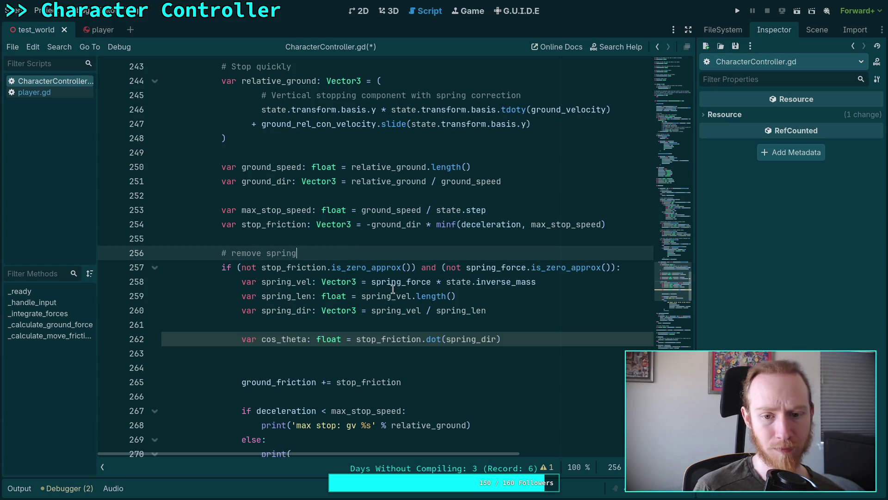
Split it into an outer 'if not stop_friction.is_zero_approx():' with the spring_force if beneath
{"action": "left_click", "coordinate": [241, 268]}
{"action": "key", "text": "BackSpace"}
{"action": "left_click", "coordinate": [410, 266]}
{"action": "key", "text": "BackSpace"}
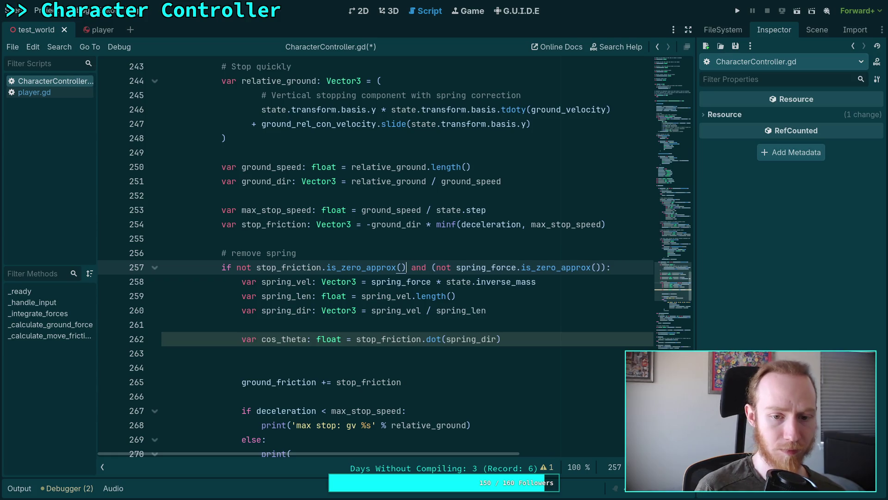
{"action": "type", "text": ":"}
{"action": "key", "text": "Return"}
{"action": "type", "text": "if"}
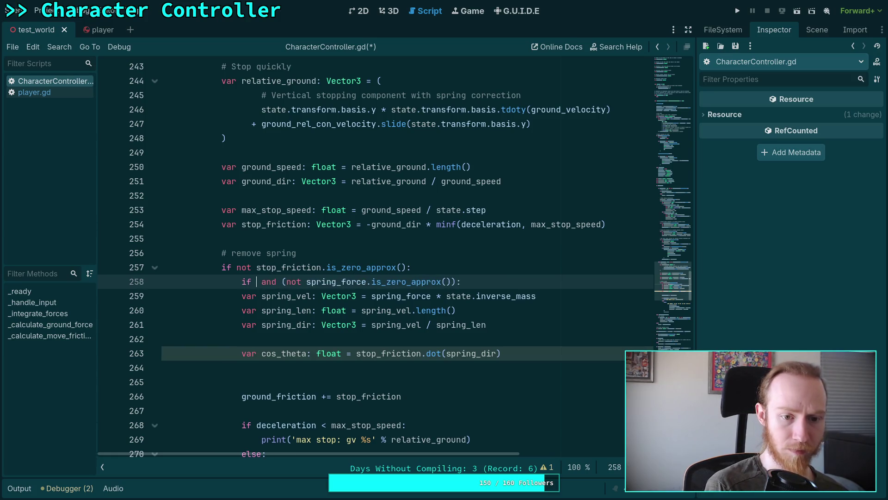
{"action": "key", "text": "Delete"}
{"action": "key", "text": "Delete"}
{"action": "key", "text": "Delete"}
{"action": "key", "text": "Delete"}
Move the '# remove spring' comment into the block and indent the spring_vel through cos_theta lines
{"action": "key", "text": "alt+Down"}
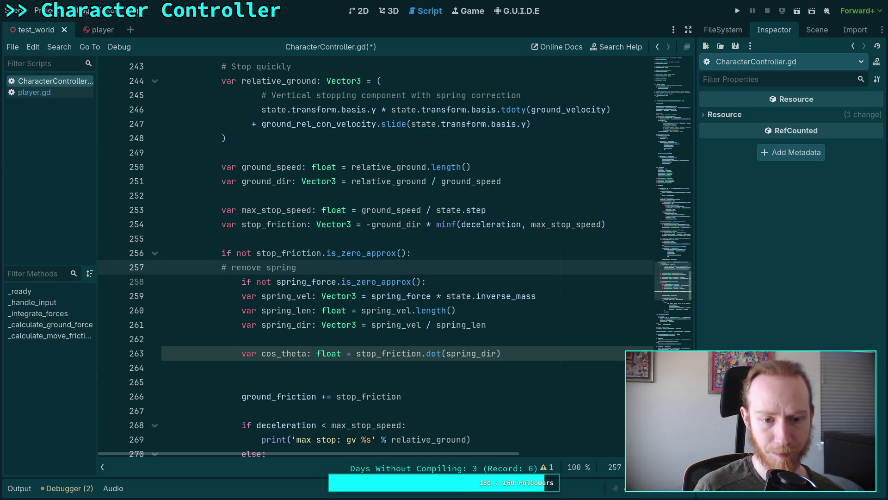
{"action": "key", "text": "Home"}
{"action": "key", "text": "Tab"}
{"action": "mouse_move", "coordinate": [272, 296]}
{"action": "left_mouse_down"}
{"action": "mouse_move", "coordinate": [297, 353]}
{"action": "mouse_move", "coordinate": [416, 370]}
{"action": "left_mouse_up"}
{"action": "key", "text": "Tab"}
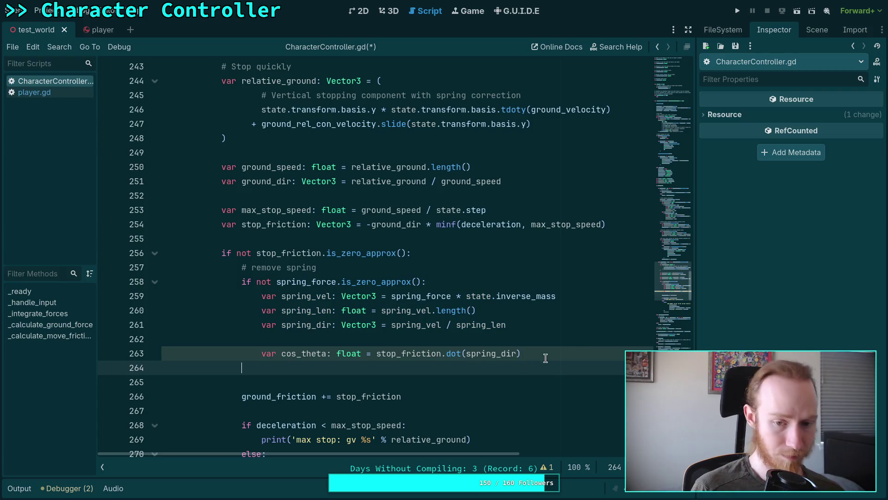
Add 'if cos_theta > 0.0:' below the cos_theta line and start its body
{"action": "left_click", "coordinate": [582, 352]}
{"action": "key", "text": "Return"}
{"action": "type", "text": "if cos_theta "}
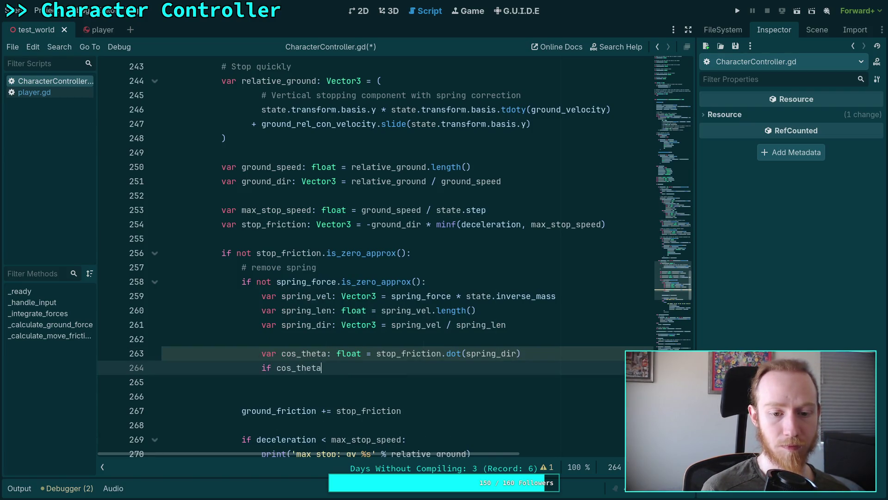
{"action": "type", "text": "<"}
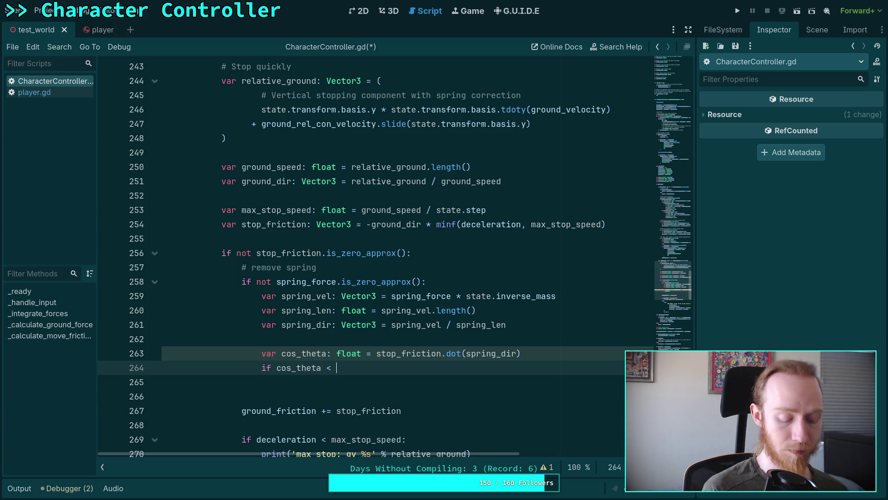
{"action": "key", "text": "BackSpace"}
{"action": "key", "text": "BackSpace"}
{"action": "type", "text": ">"}
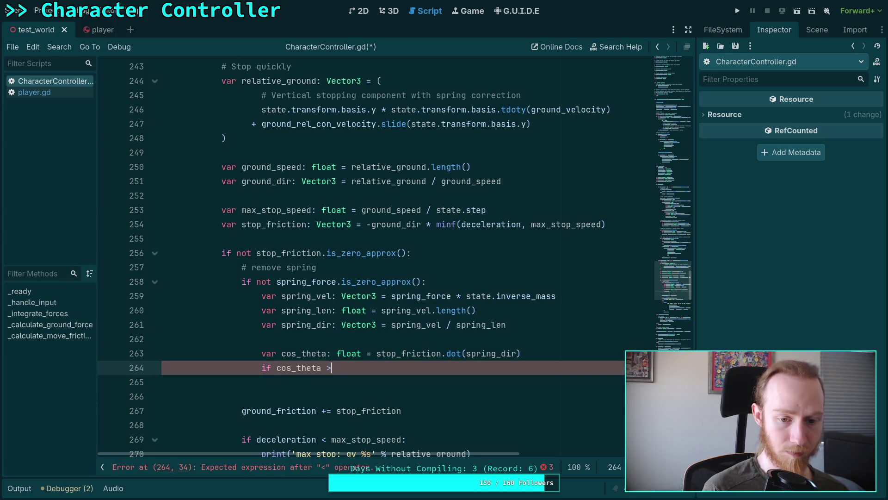
{"action": "type", "text": " 0.0:"}
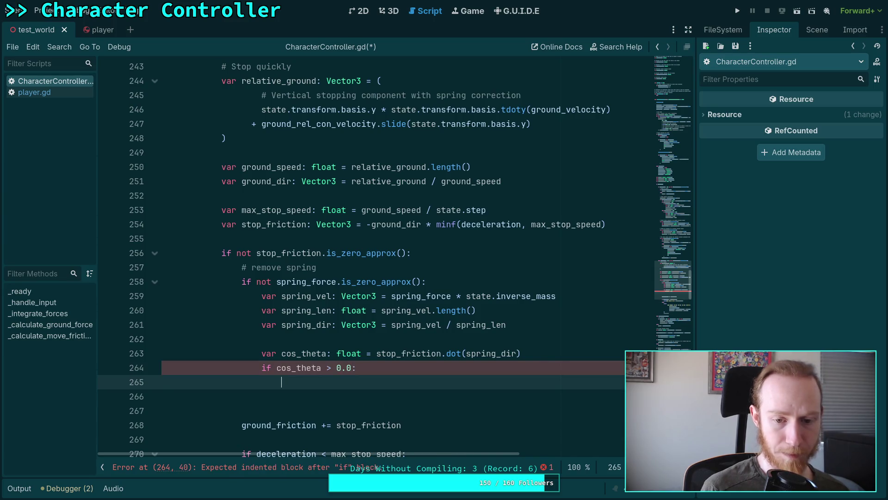
{"action": "key", "text": "Return"}
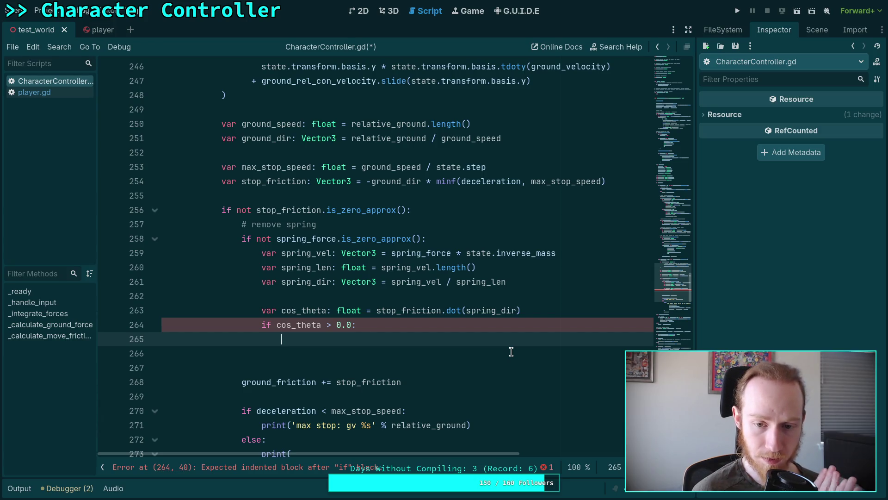
Change cos_theta to use stop_friction.normalized().dot(spring_dir)
{"action": "left_click", "coordinate": [441, 311]}
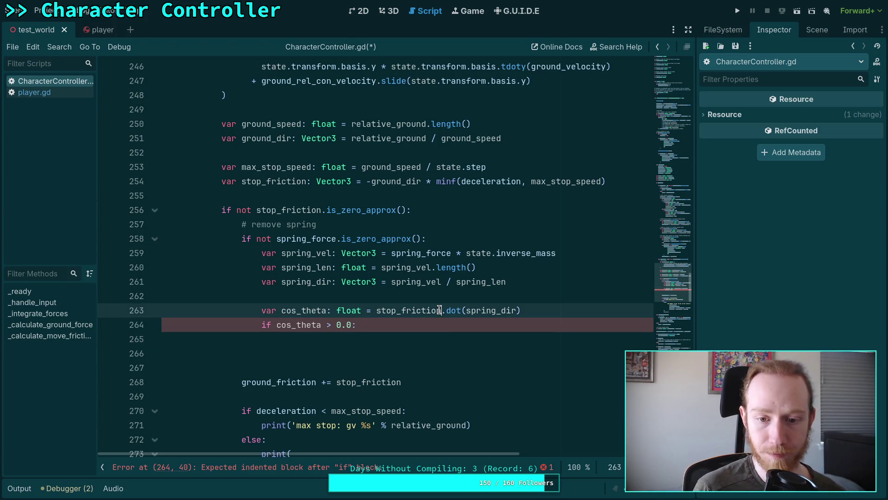
{"action": "type", "text": ".norm"}
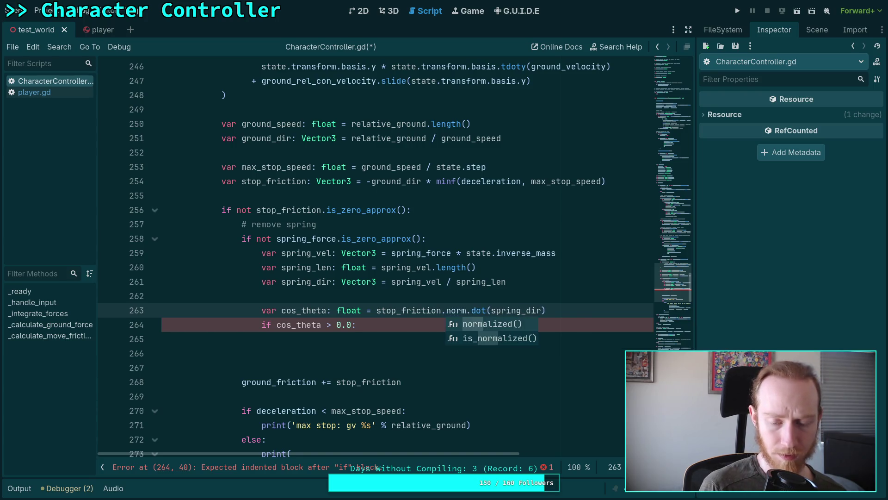
{"action": "key", "text": "Return"}
{"action": "left_click", "coordinate": [372, 339]}
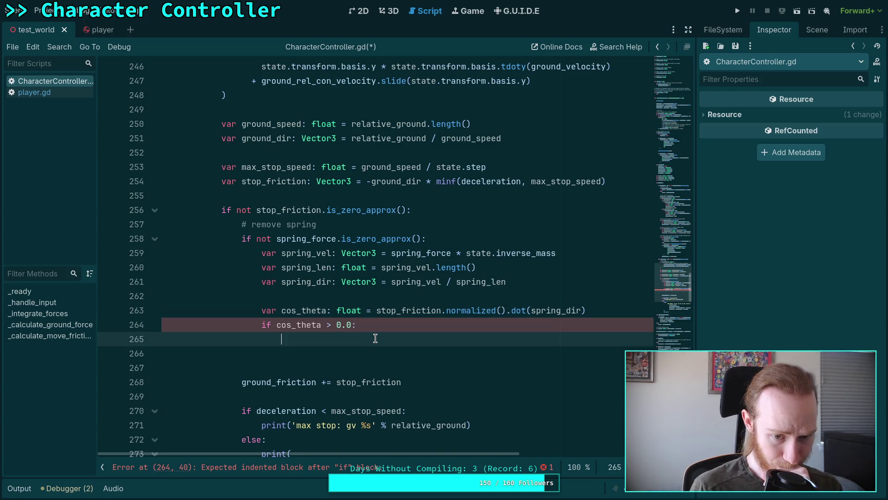
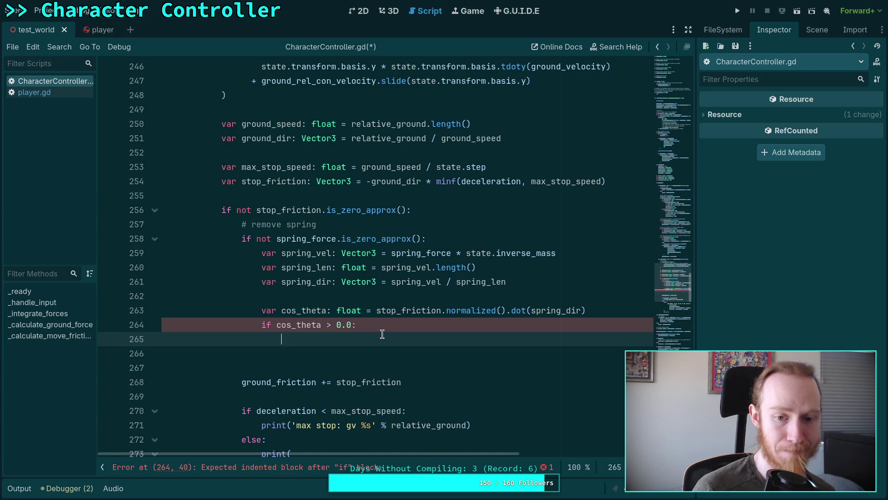
Add 'var stop_len: float = stop_friction.length()' above cos_theta and begin a stop_dir variable
{"action": "left_click", "coordinate": [423, 291]}
{"action": "key", "text": "Return"}
{"action": "type", "text": "var stop_len: "}
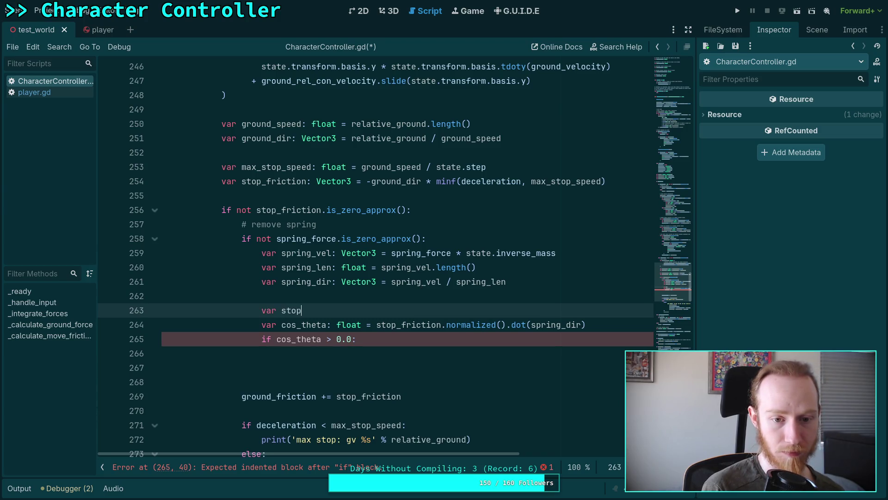
{"action": "type", "text": "float ="}
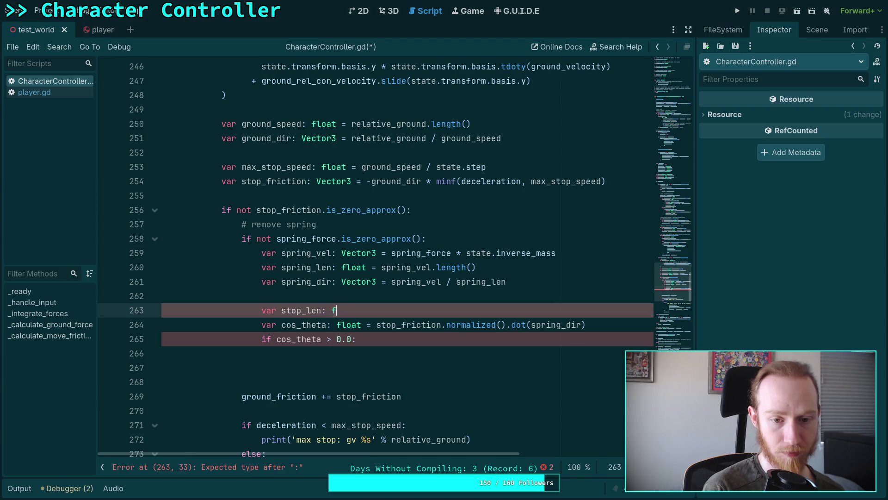
{"action": "key", "text": "Escape"}
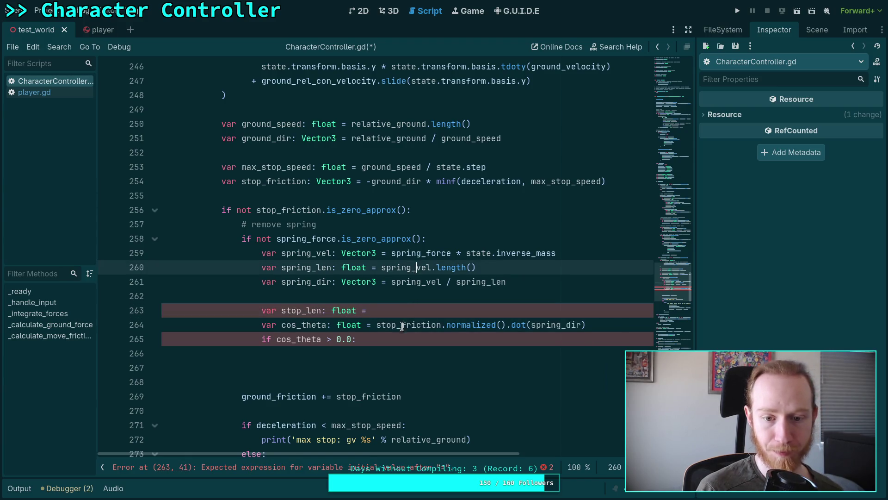
{"action": "type", "text": "stop_fr"}
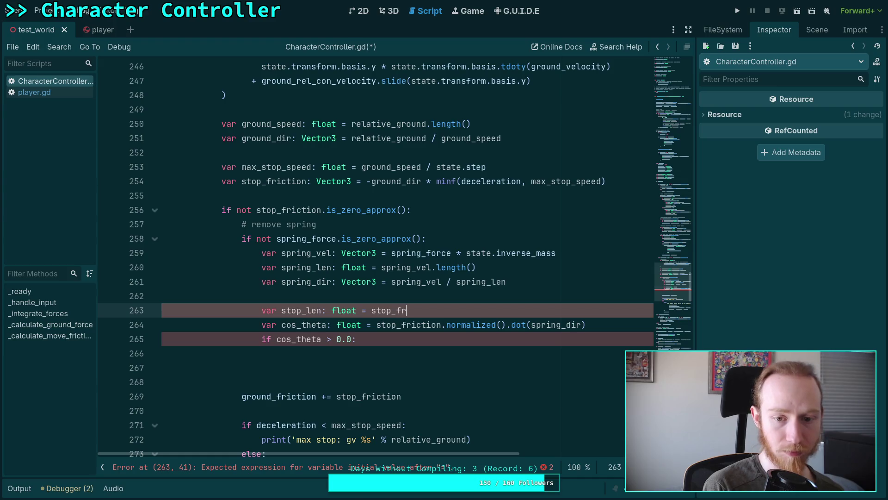
{"action": "type", "text": "iction.le"}
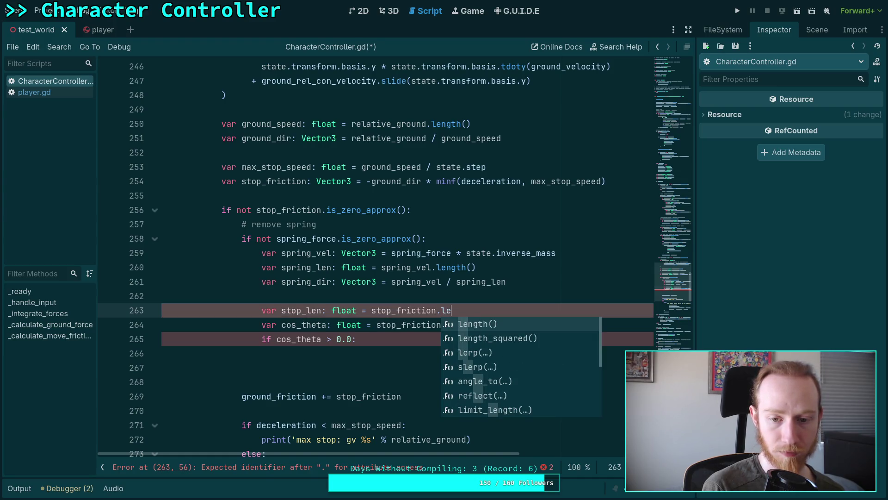
{"action": "key", "text": "Return"}
{"action": "key", "text": "Return"}
{"action": "type", "text": "var stop_norm"}
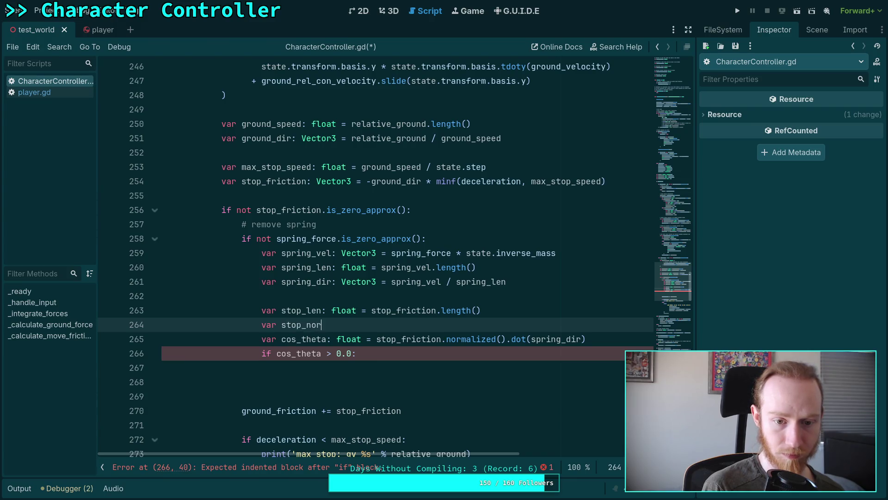
{"action": "key", "text": "BackSpace"}
{"action": "key", "text": "BackSpace"}
{"action": "key", "text": "BackSpace"}
{"action": "type", "text": "dir: Vector3"}
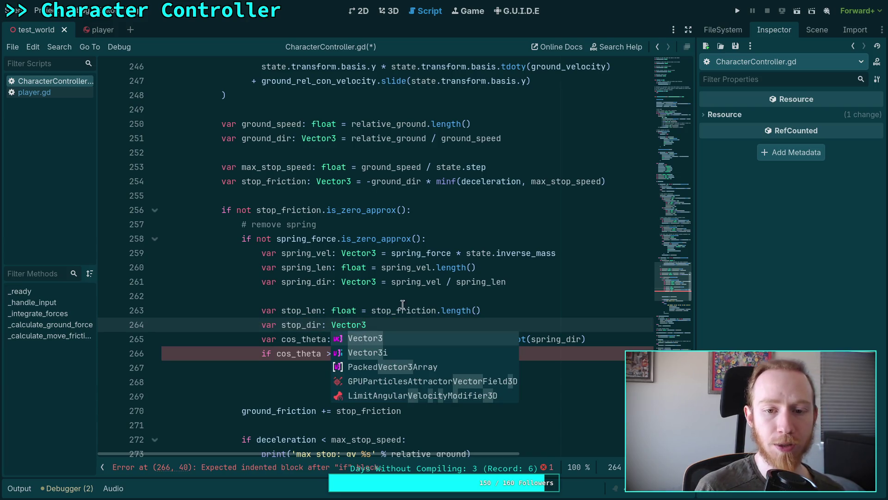
Drop the unfinished stop_dir line and base cos_theta on ground_dir instead of stop_friction.normalized()
{"action": "double_click", "coordinate": [401, 181]}
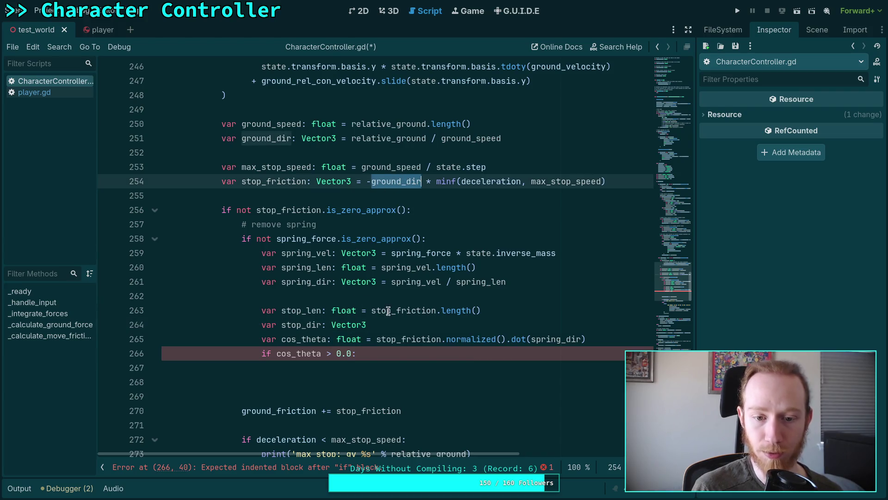
{"action": "triple_click", "coordinate": [453, 324]}
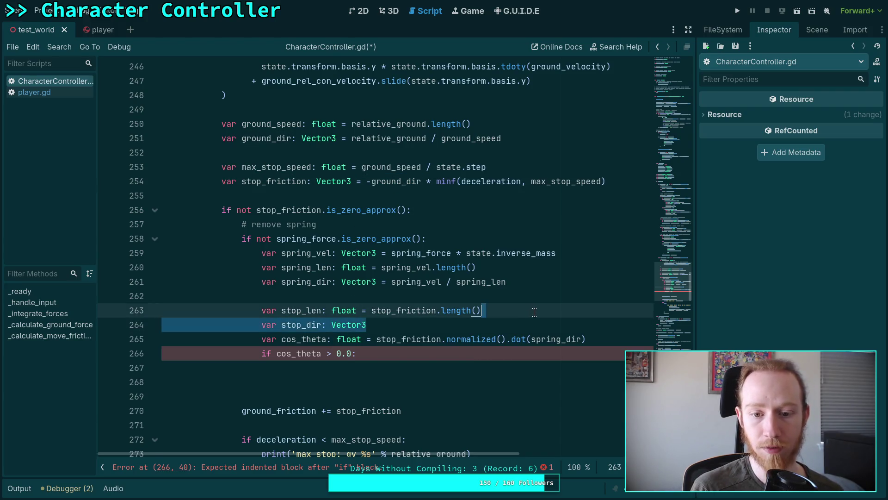
{"action": "key", "text": "BackSpace"}
{"action": "left_click_drag", "start_coordinate": [376, 325], "coordinate": [506, 326]}
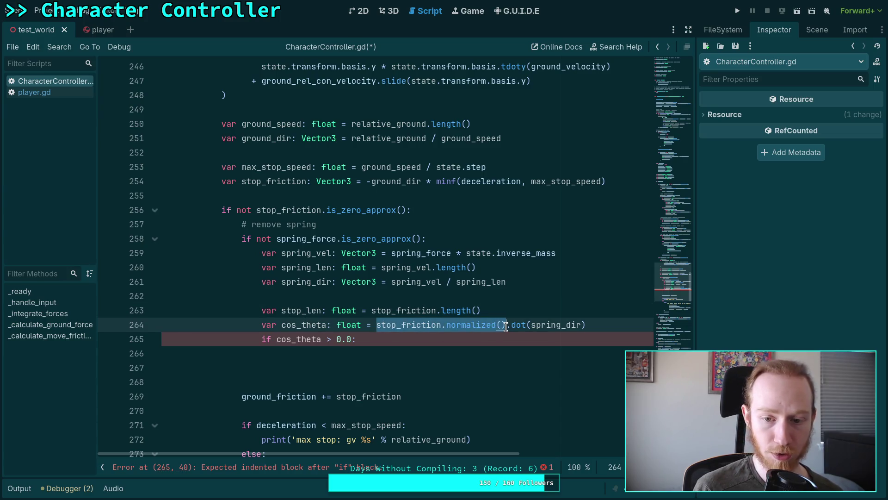
{"action": "type", "text": "ground_dir"}
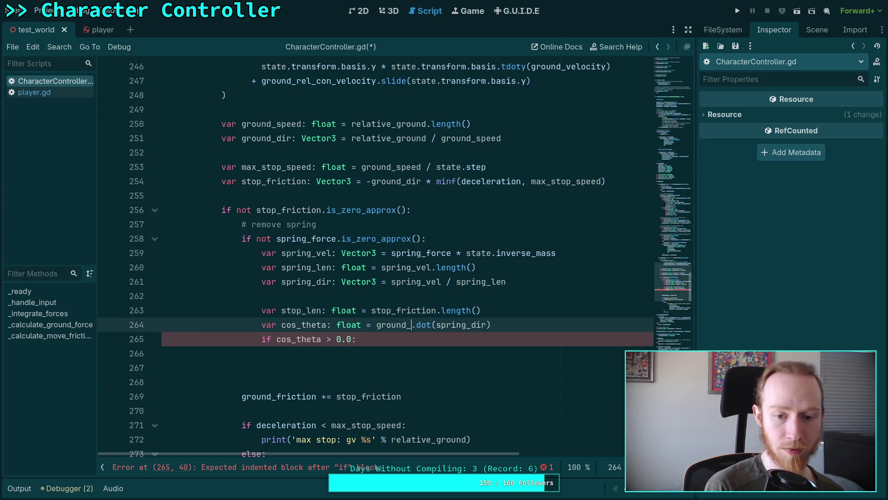
{"action": "key", "text": "Return"}
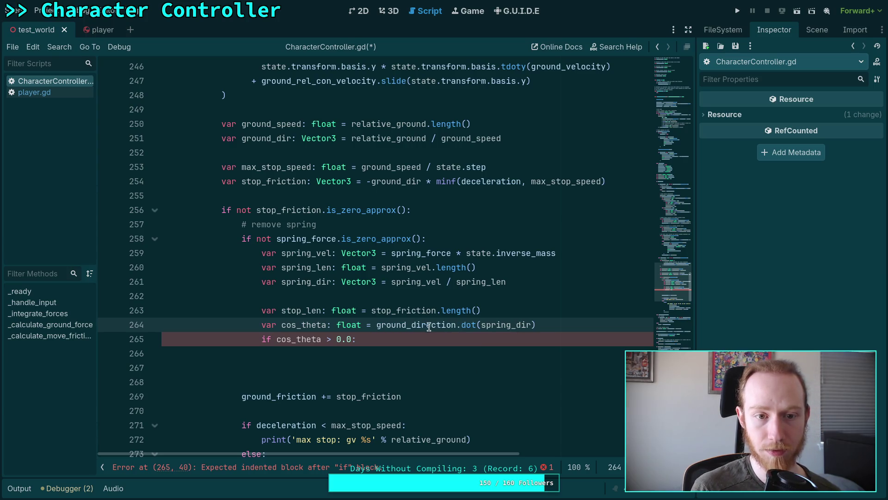
{"action": "left_click_drag", "start_coordinate": [427, 326], "coordinate": [456, 327]}
{"action": "key", "text": "BackSpace"}
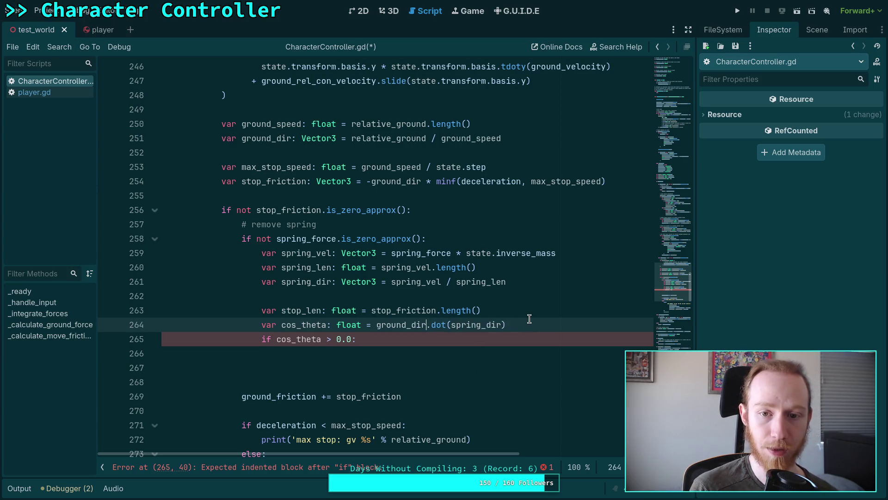
Pick out the minf(deceleration, max_stop_speed) expression and add a blank line below max_stop_speed
{"action": "left_click_drag", "start_coordinate": [509, 314], "coordinate": [511, 302]}
{"action": "left_click", "coordinate": [528, 307]}
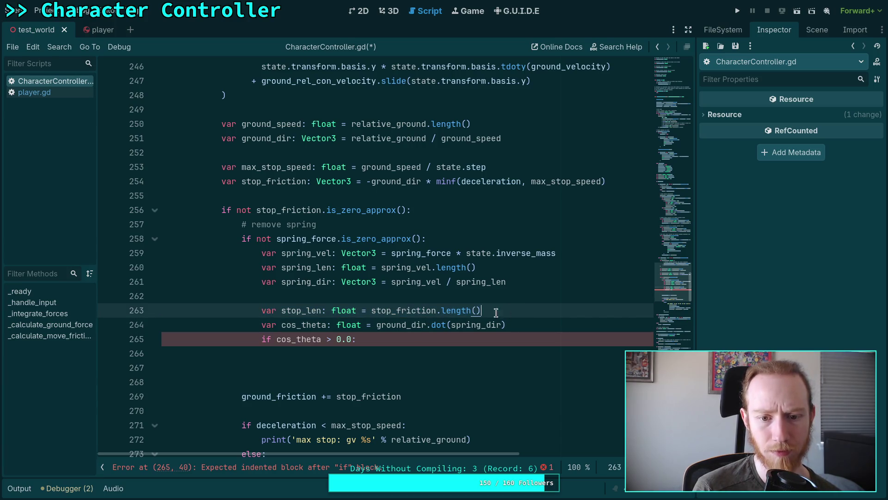
{"action": "left_click_drag", "start_coordinate": [436, 182], "coordinate": [614, 185]}
{"action": "key", "text": "ctrl+c"}
{"action": "left_click", "coordinate": [552, 168]}
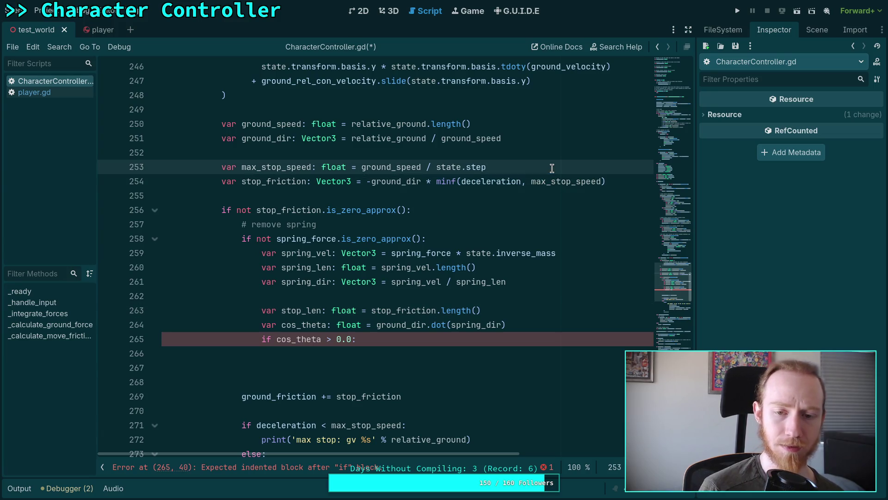
{"action": "key", "text": "Return"}
Declare stop_len as minf(deceleration, max_stop_speed) and make stop_friction use stop_len
{"action": "type", "text": "var stop_len: "}
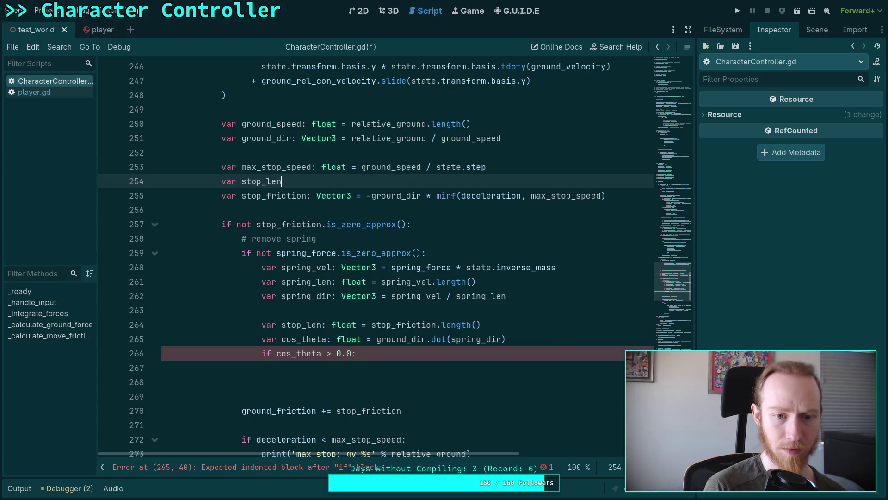
{"action": "type", "text": "float ="}
{"action": "left_click", "coordinate": [547, 151]}
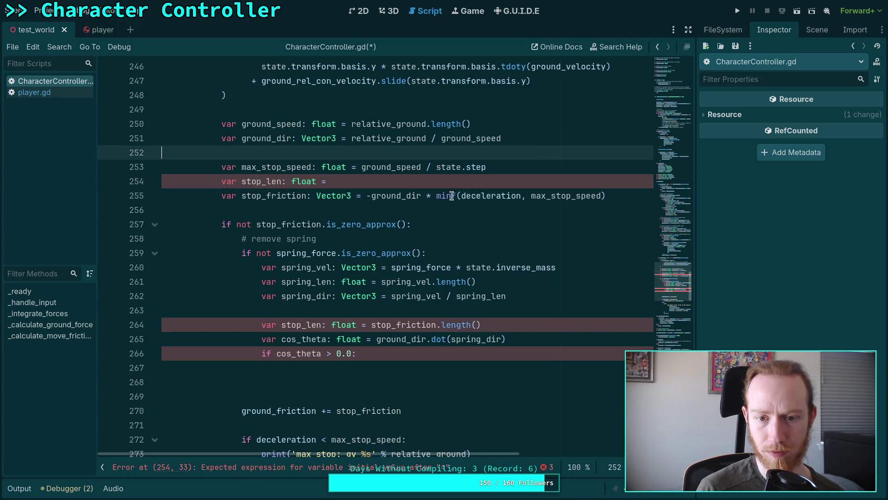
{"action": "left_click_drag", "start_coordinate": [436, 195], "coordinate": [605, 195]}
{"action": "key", "text": "BackSpace"}
{"action": "key", "text": "ctrl+v"}
{"action": "left_click", "coordinate": [445, 197]}
{"action": "type", "text": "stop_len"}
Delete the redundant inner stop_len line below the cos_theta calculation
{"action": "left_click", "coordinate": [420, 217]}
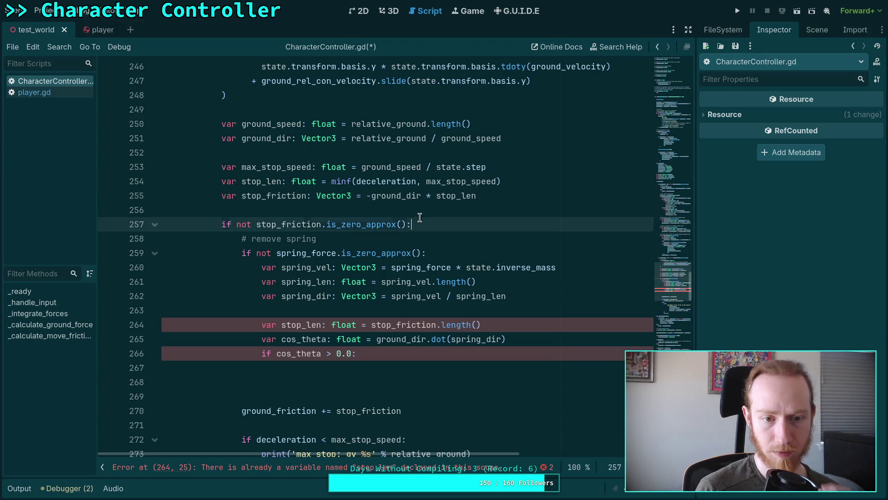
{"action": "left_click_drag", "start_coordinate": [512, 324], "coordinate": [519, 314]}
{"action": "key", "text": "BackSpace"}
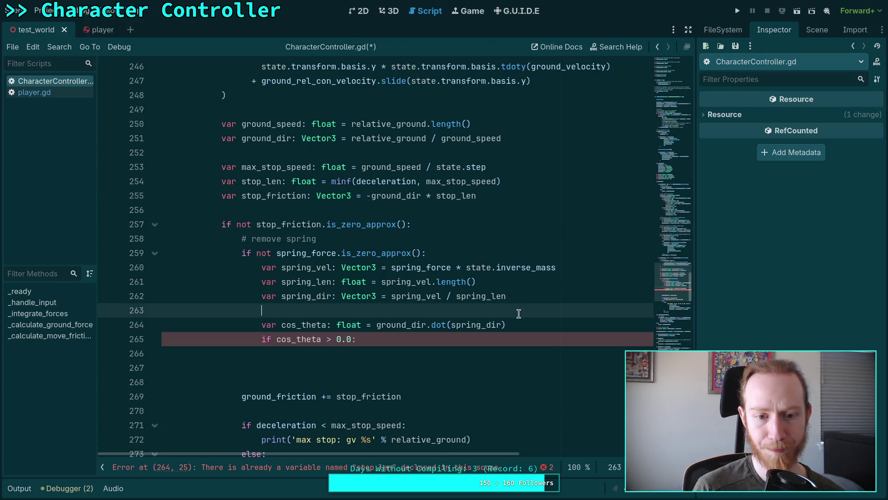
{"action": "left_click", "coordinate": [396, 353]}
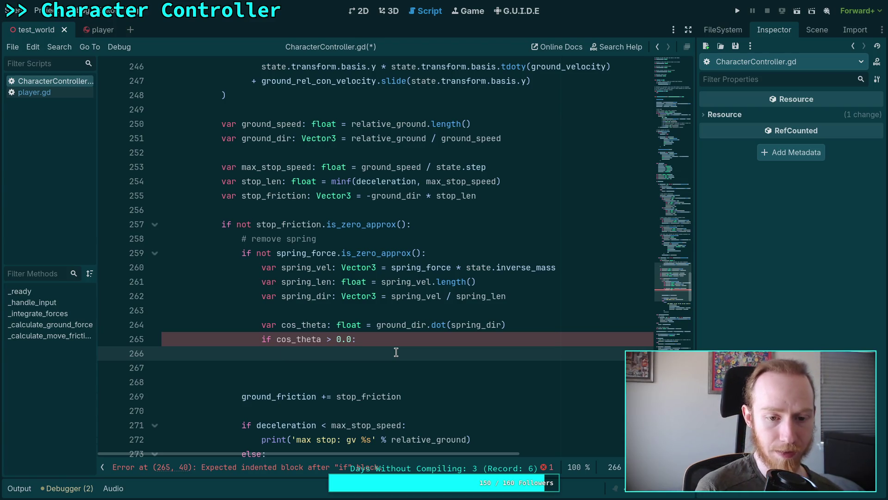
Write 'stop_friction -= (spring_vel * cos_theta).limit_length()' under the cos_theta check
{"action": "type", "text": "stop"}
{"action": "key", "text": "BackSpace"}
{"action": "key", "text": "BackSpace"}
{"action": "key", "text": "BackSpace"}
{"action": "type", "text": "sto"}
{"action": "key", "text": "Return"}
{"action": "type", "text": "-="}
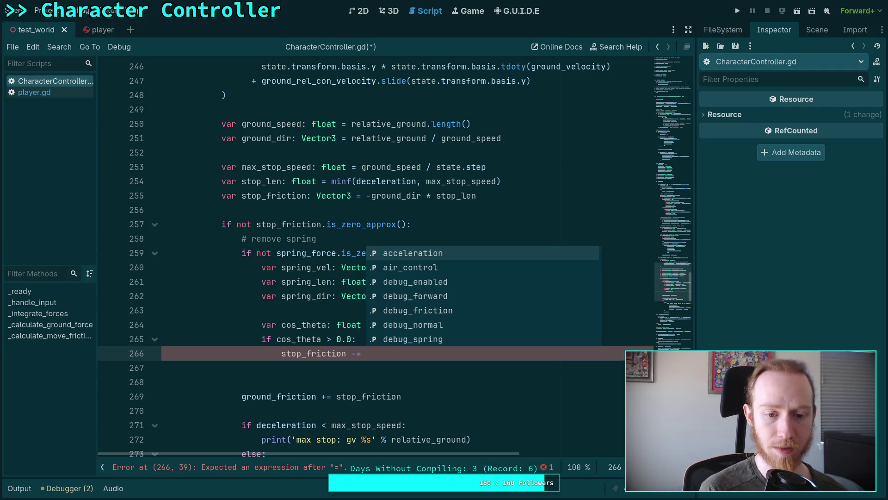
{"action": "type", "text": "spr"}
{"action": "key", "text": "Down"}
{"action": "key", "text": "Down"}
{"action": "key", "text": "Down"}
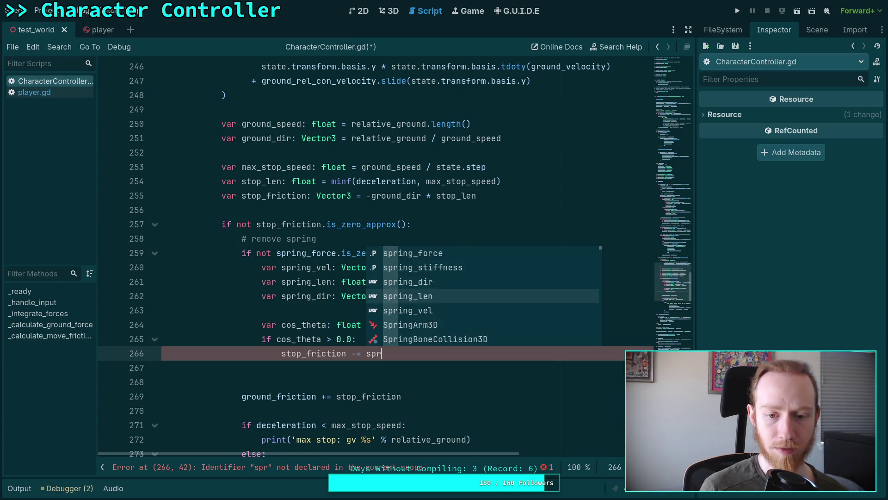
{"action": "key", "text": "Down"}
{"action": "key", "text": "Return"}
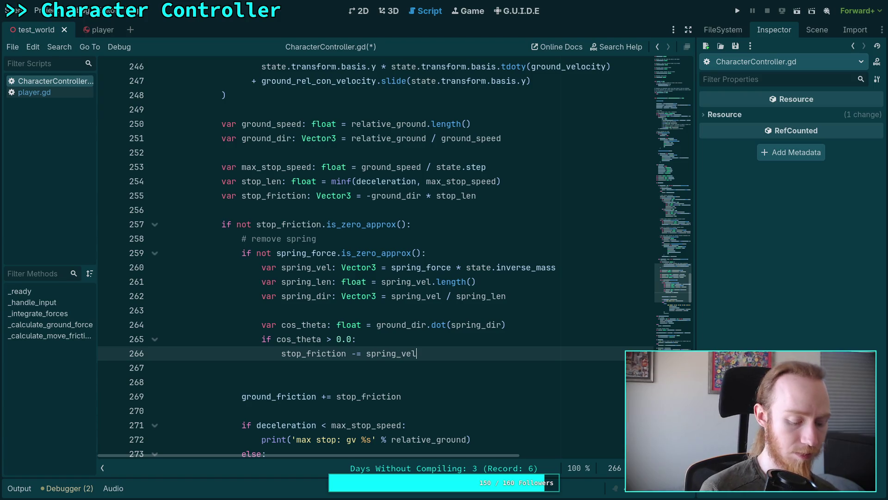
{"action": "type", "text": " * cos"}
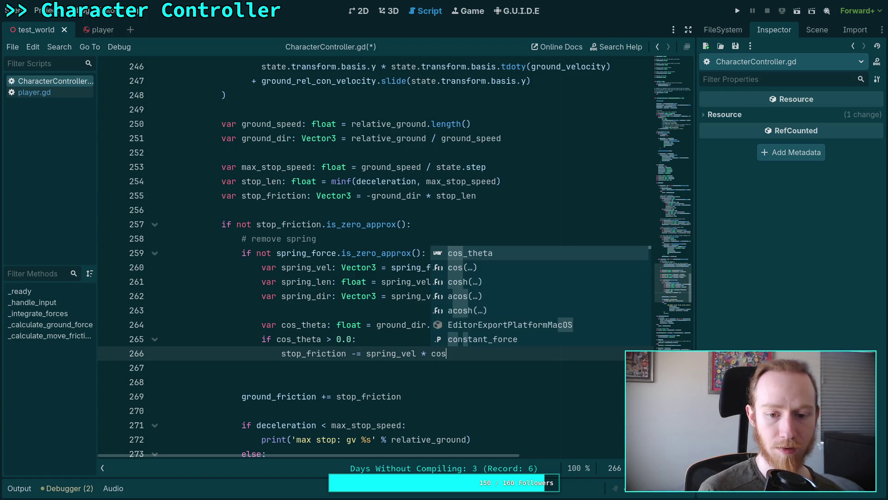
{"action": "key", "text": "Return"}
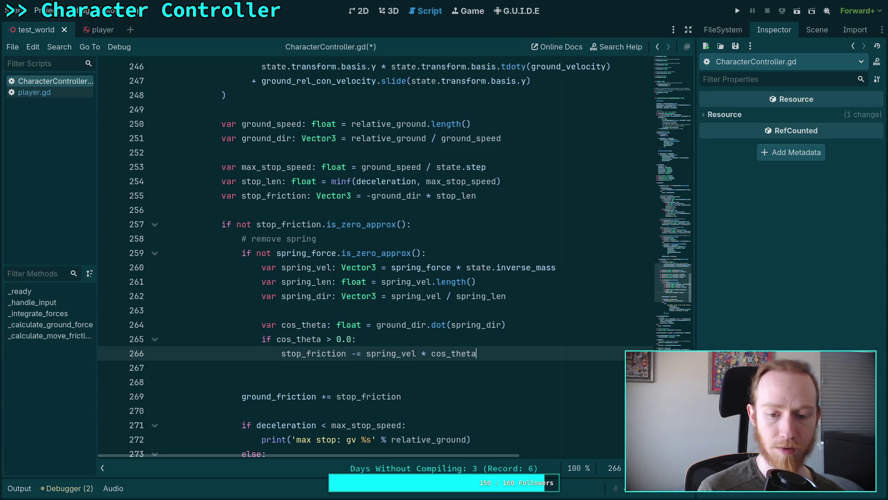
{"action": "type", "text": "("}
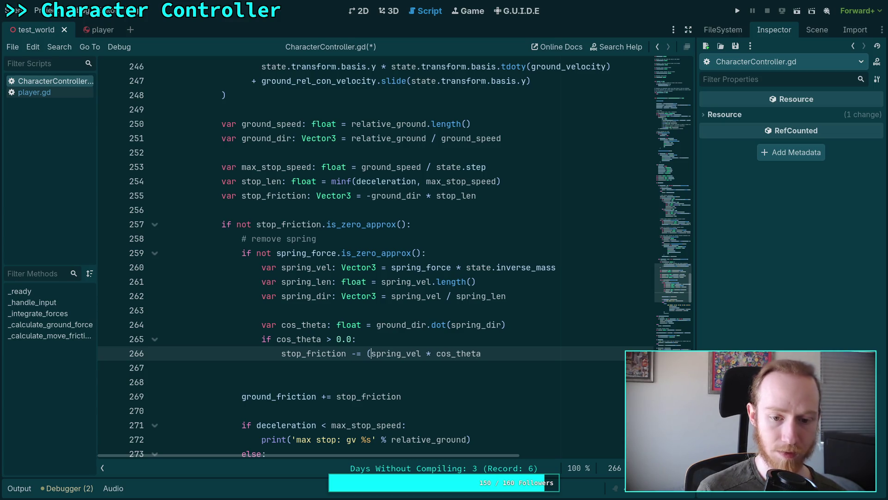
{"action": "key", "text": "End"}
{"action": "type", "text": ")"}
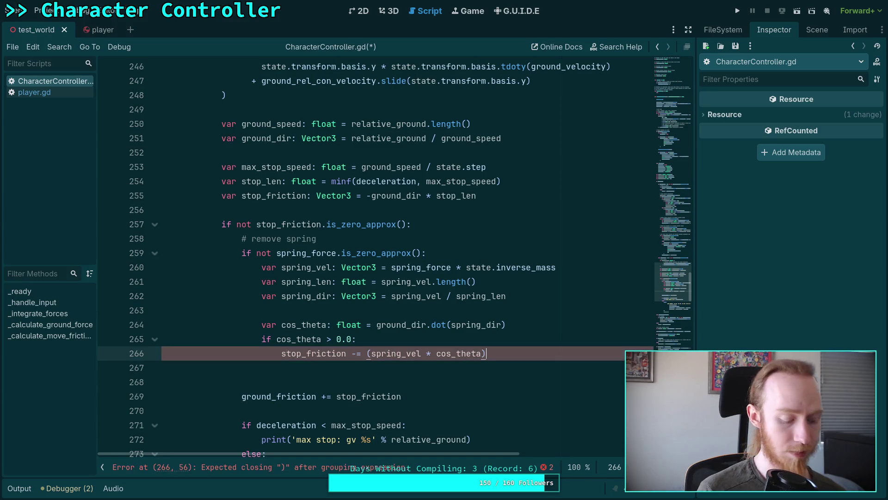
{"action": "type", "text": ".l"}
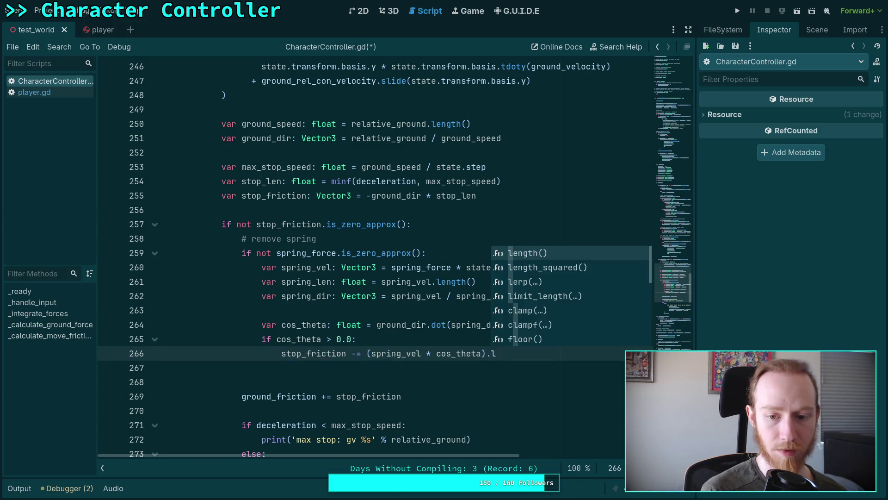
{"action": "key", "text": "Down"}
{"action": "key", "text": "Down"}
{"action": "key", "text": "Down"}
{"action": "key", "text": "Return"}
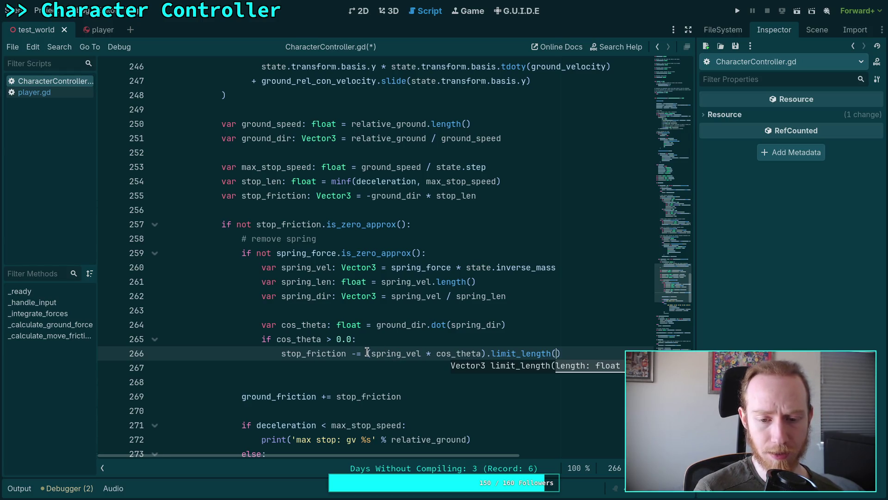
Replace the limit_length expression on line 266 and begin retyping it with spring
{"action": "left_click_drag", "start_coordinate": [367, 353], "coordinate": [486, 355]}
{"action": "left_click", "coordinate": [447, 353]}
{"action": "left_click_drag", "start_coordinate": [421, 353], "coordinate": [404, 355]}
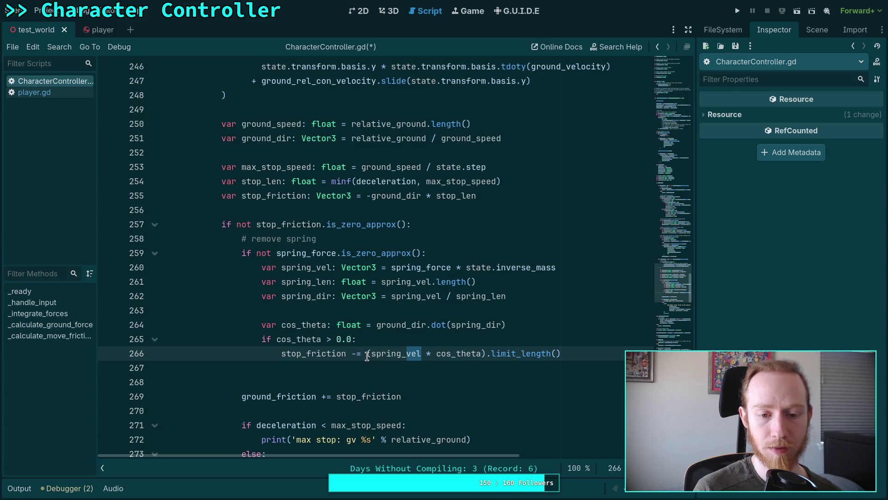
{"action": "left_click_drag", "start_coordinate": [367, 354], "coordinate": [577, 357]}
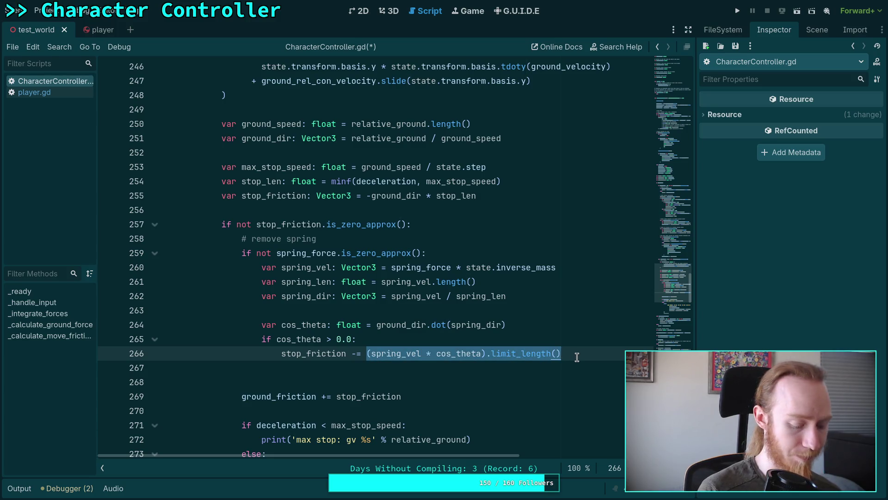
{"action": "type", "text": "stop_friction -= s"}
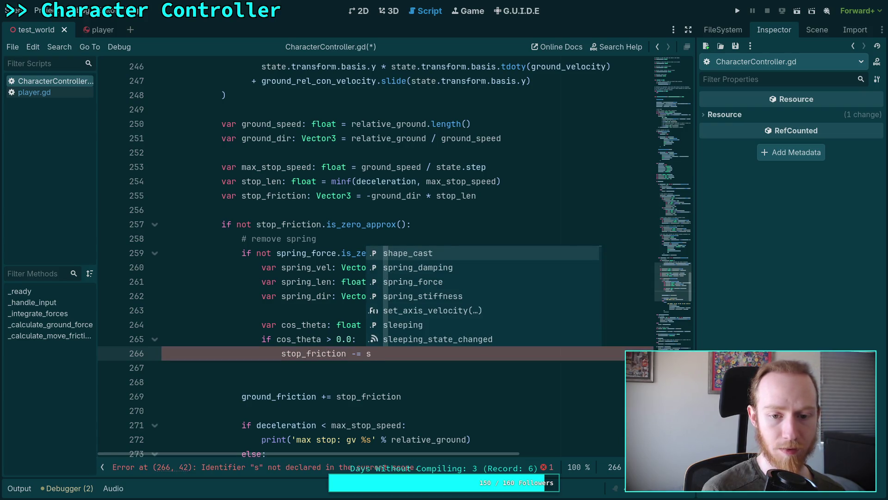
{"action": "type", "text": "pr"}
Make line 266 subtract spring_dir * minf(spring_len * cos_theta, stop_len) from stop_friction
{"action": "key", "text": "Down"}
{"action": "key", "text": "Down"}
{"action": "key", "text": "Down"}
{"action": "key", "text": "Return"}
{"action": "type", "text": "* minf(spr"}
{"action": "key", "text": "Down"}
{"action": "key", "text": "Down"}
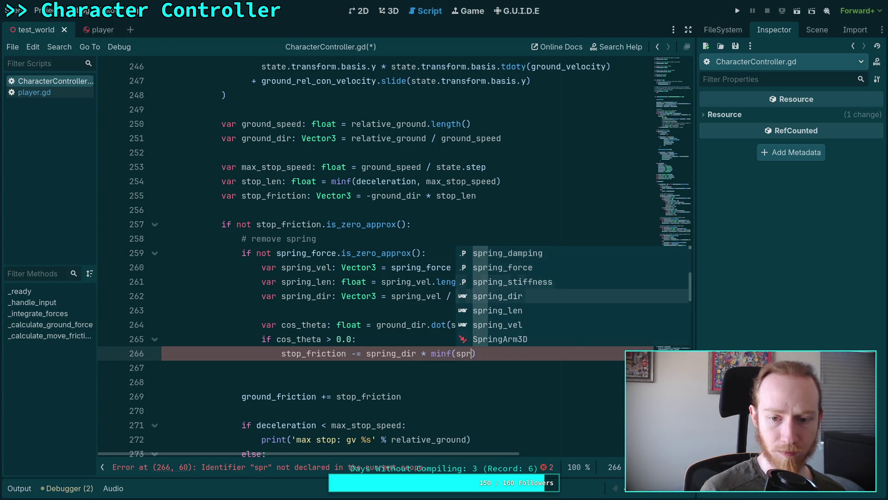
{"action": "key", "text": "Down"}
{"action": "key", "text": "Down"}
{"action": "key", "text": "Return"}
{"action": "type", "text": "* cos"}
{"action": "key", "text": "Return"}
{"action": "type", "text": ", stop_len"}
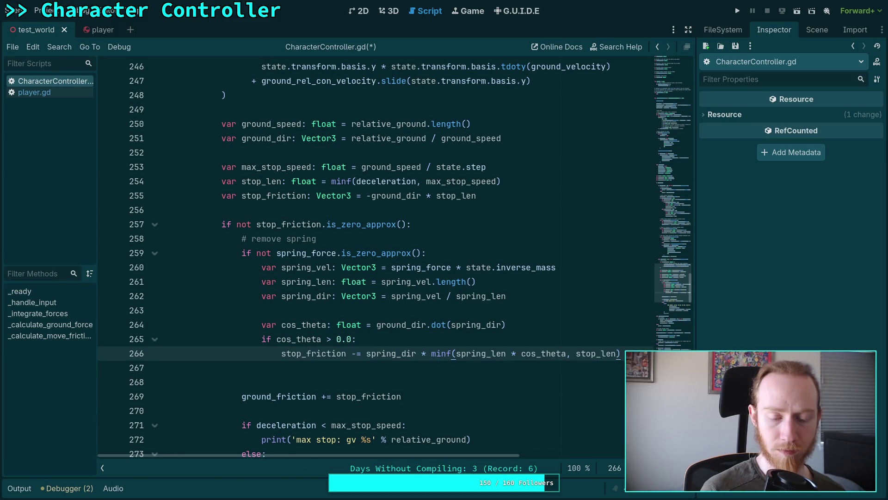
Add an 'elif cos_theta < 0.0:' branch adding spring_dir * minf(spring_len * -cos_theta, stop_len)
{"action": "key", "text": "Return"}
{"action": "key", "text": "BackSpace"}
{"action": "type", "text": "el"}
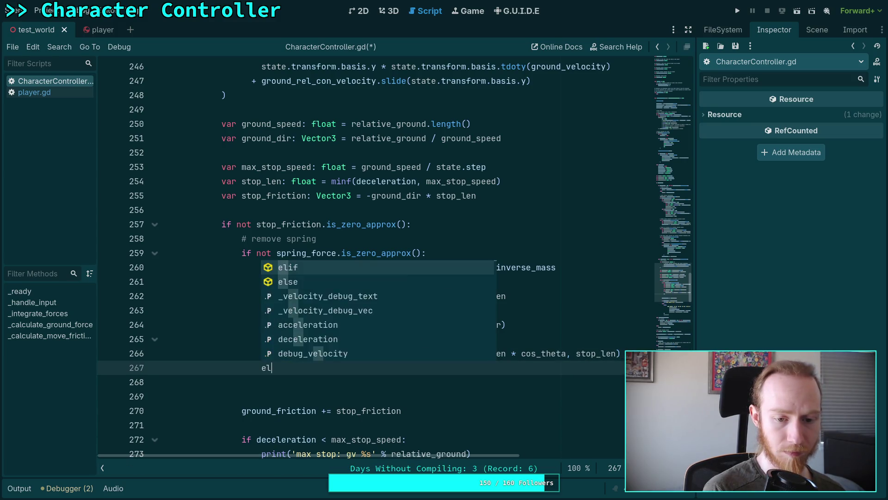
{"action": "type", "text": "if cos_theta "}
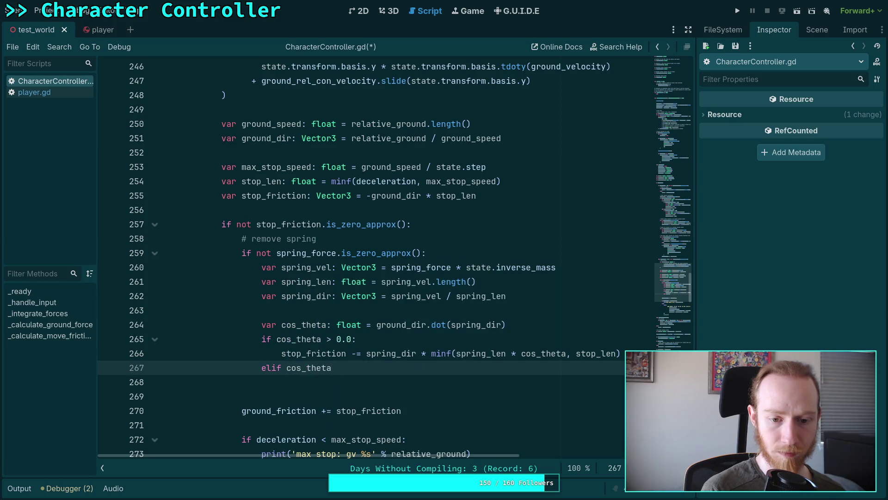
{"action": "type", "text": "< 0.0:"}
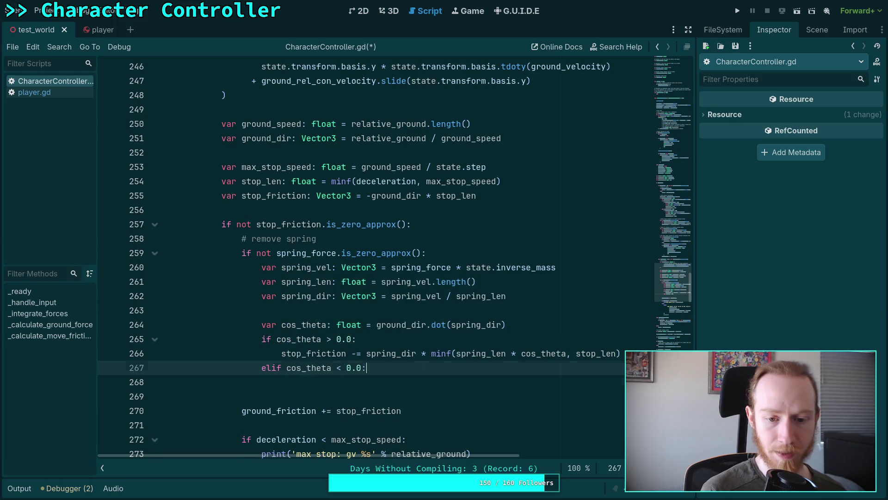
{"action": "key", "text": "Return"}
{"action": "type", "text": "st"}
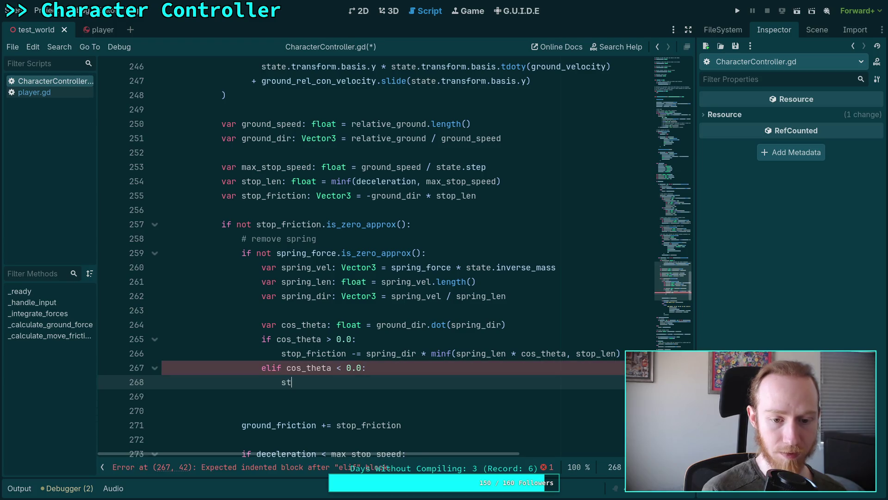
{"action": "type", "text": "op_friction +"}
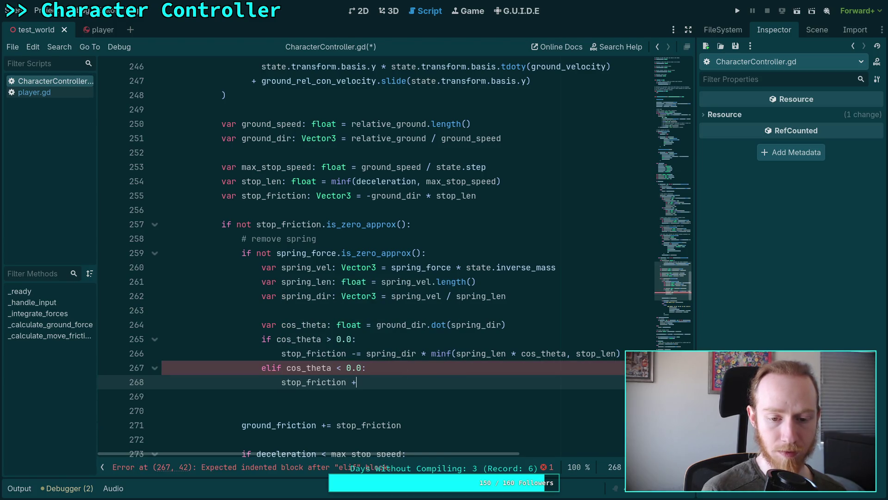
{"action": "type", "text": "= spr"}
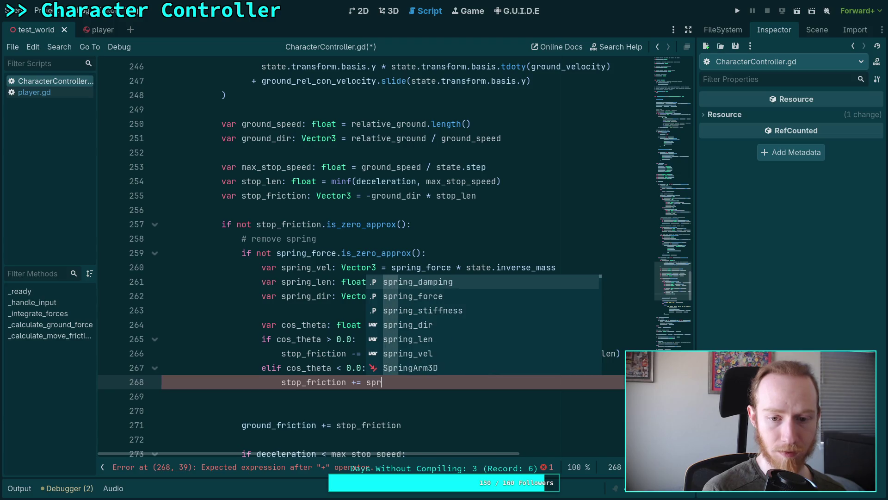
{"action": "key", "text": "Down"}
{"action": "key", "text": "Down"}
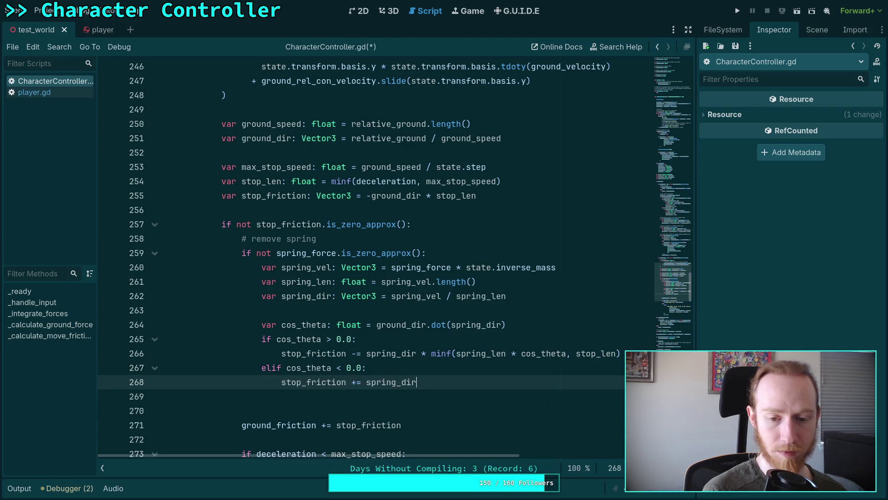
{"action": "key", "text": "BackSpace"}
{"action": "type", "text": "inf(s"}
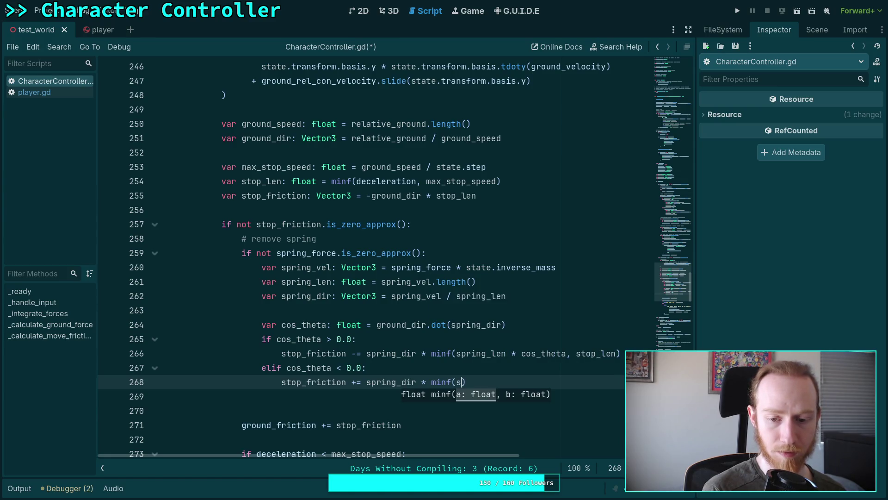
{"action": "type", "text": "pr"}
{"action": "key", "text": "Down"}
{"action": "key", "text": "Down"}
{"action": "key", "text": "Down"}
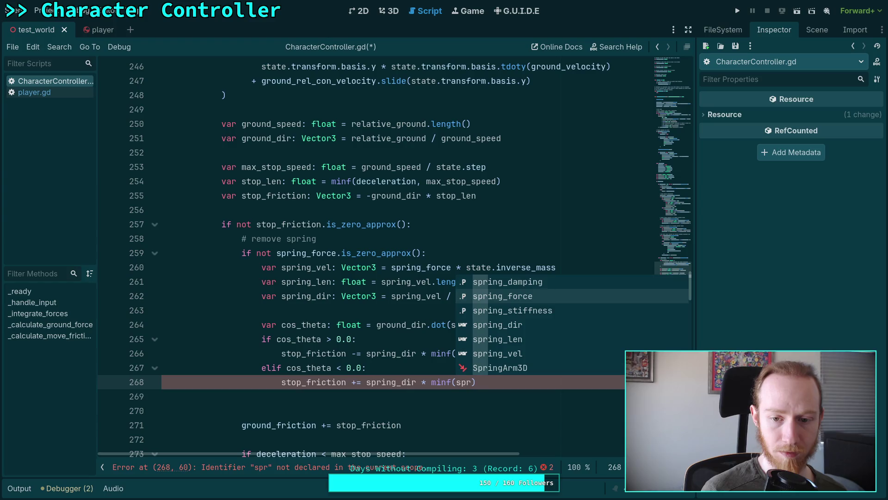
{"action": "key", "text": "Return"}
{"action": "type", "text": "* -"}
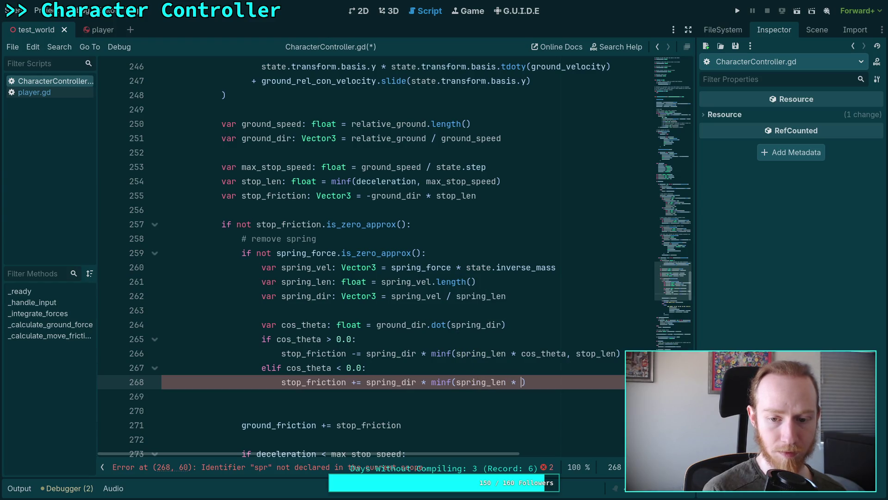
{"action": "type", "text": "cos_th"}
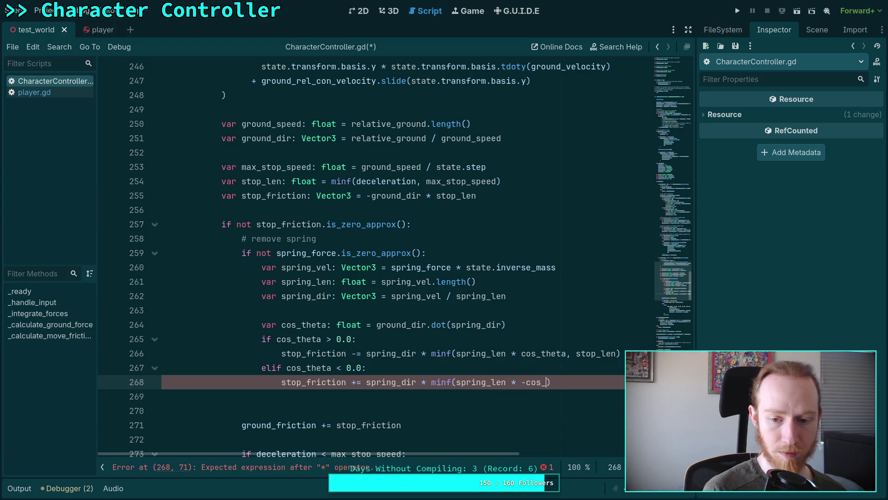
{"action": "key", "text": "Return"}
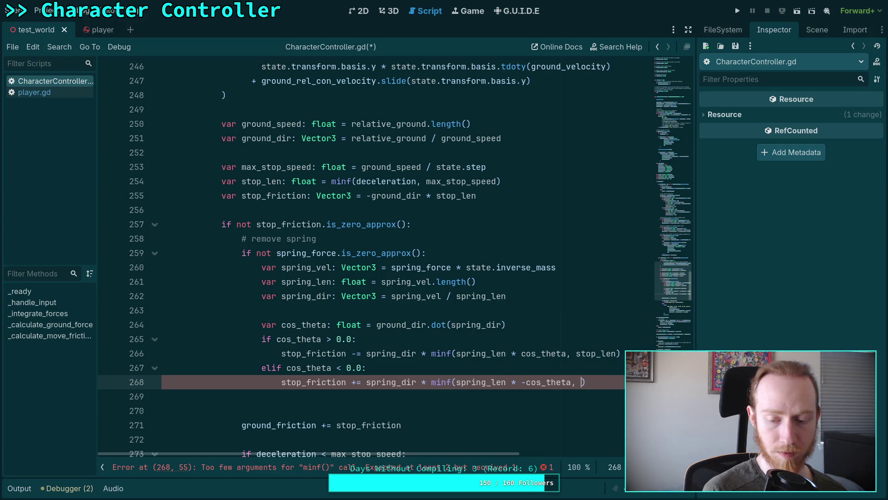
{"action": "type", "text": "stop_len"}
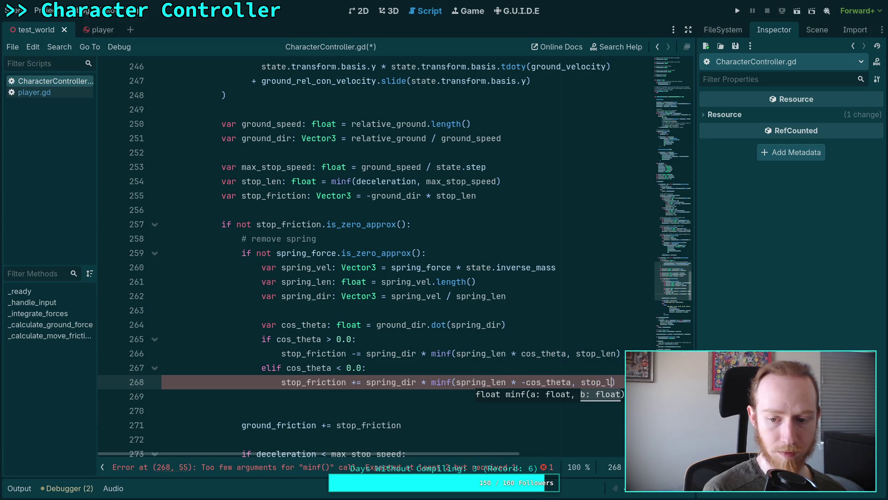
Remove the extra blank line, save CharacterController.gd, and run the game
{"action": "left_click", "coordinate": [241, 397]}
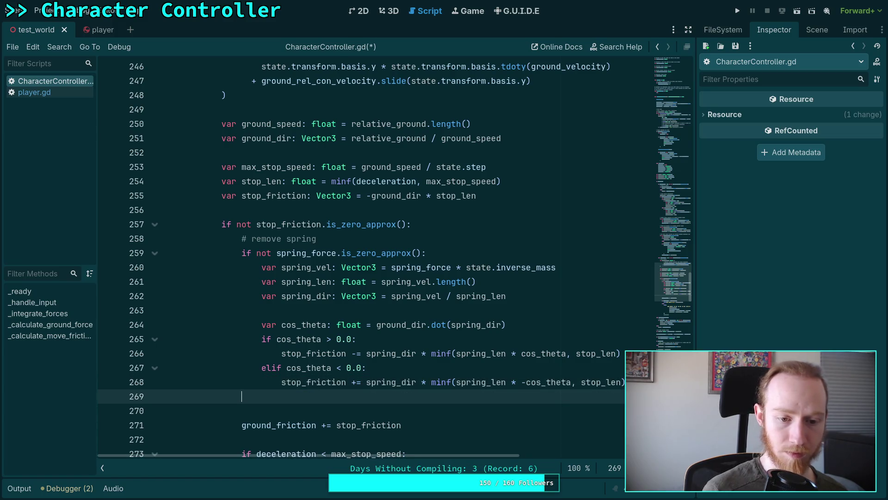
{"action": "key", "text": "BackSpace"}
{"action": "key", "text": "ctrl+s"}
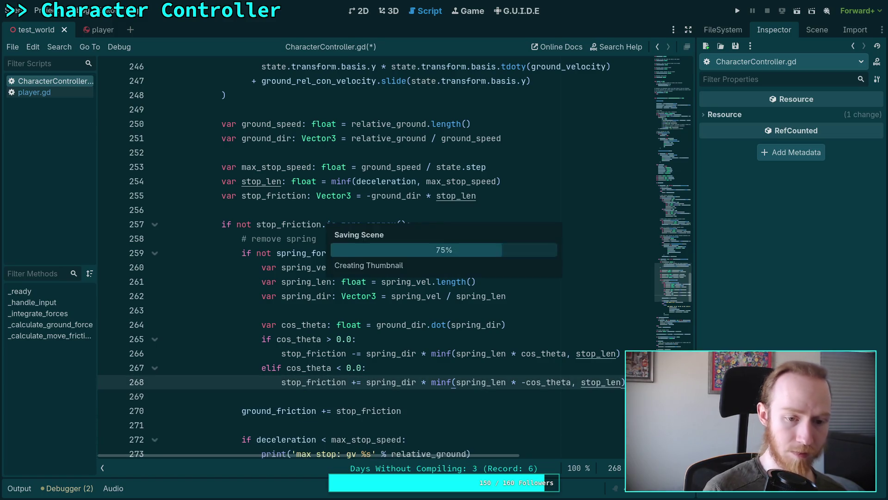
{"action": "scroll", "coordinate": [546, 312], "scroll_direction": "down", "scroll_amount": 2}
{"action": "scroll", "coordinate": [546, 311], "scroll_direction": "down", "scroll_amount": 2}
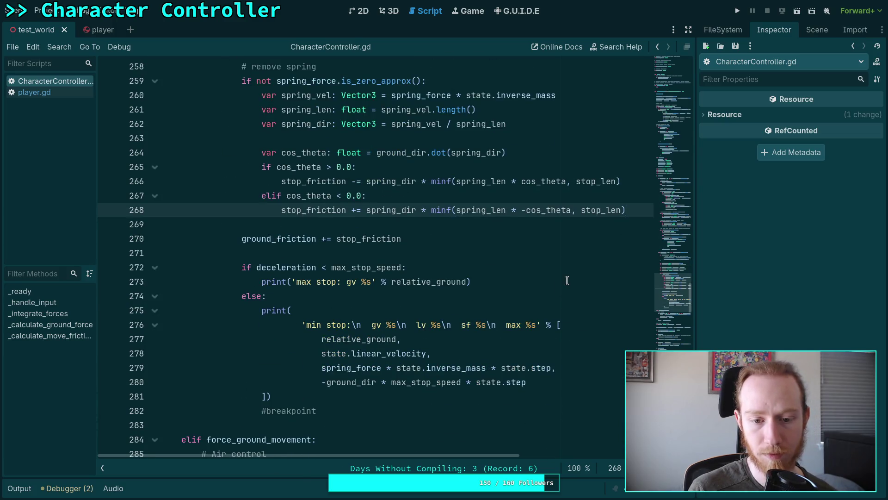
{"action": "scroll", "coordinate": [572, 267], "scroll_direction": "up", "scroll_amount": 1}
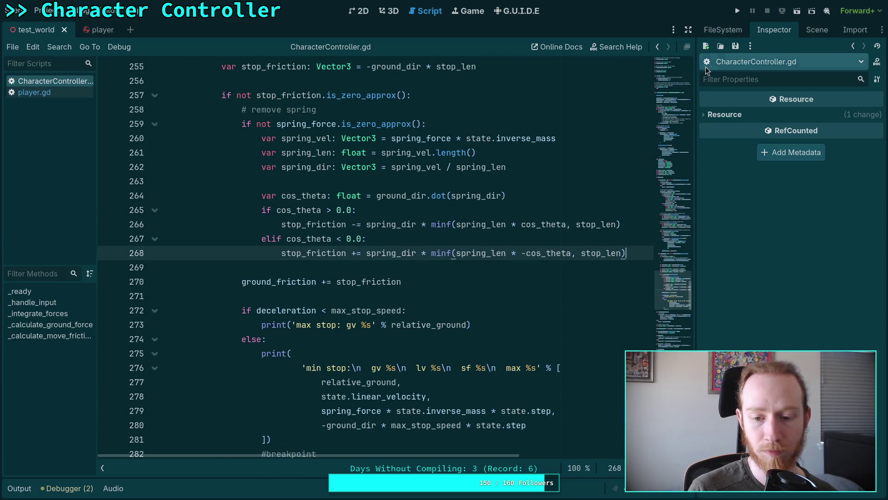
{"action": "left_click", "coordinate": [738, 11]}
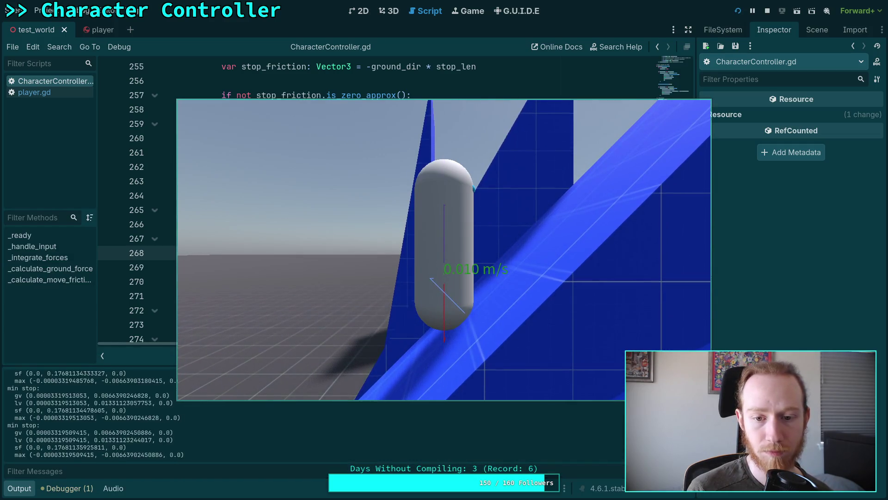
Pause and stop the test run, returning to the spring-removal code
{"action": "left_click", "coordinate": [753, 11]}
{"action": "left_click", "coordinate": [767, 12]}
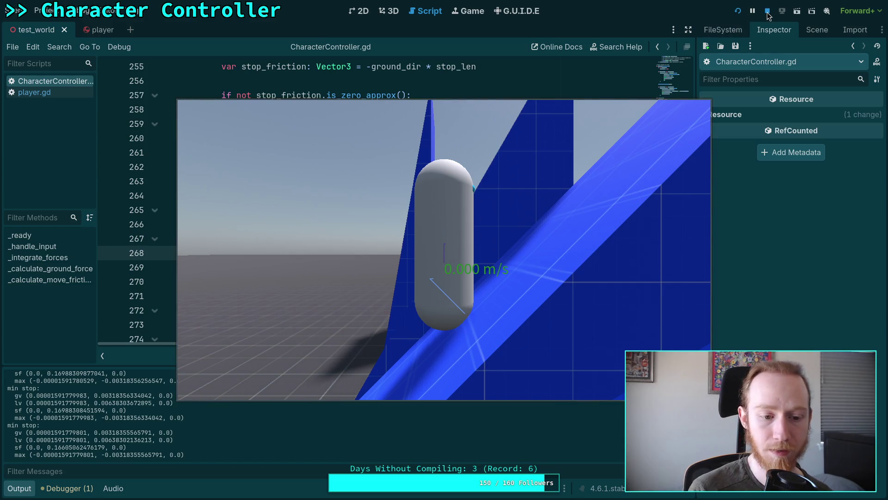
{"action": "scroll", "coordinate": [400, 291], "scroll_direction": "down", "scroll_amount": 1}
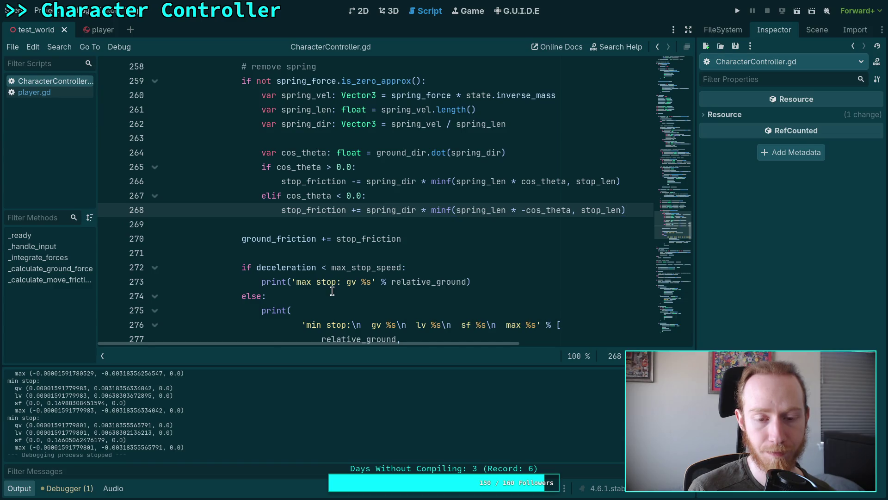
{"action": "scroll", "coordinate": [332, 290], "scroll_direction": "up", "scroll_amount": 2}
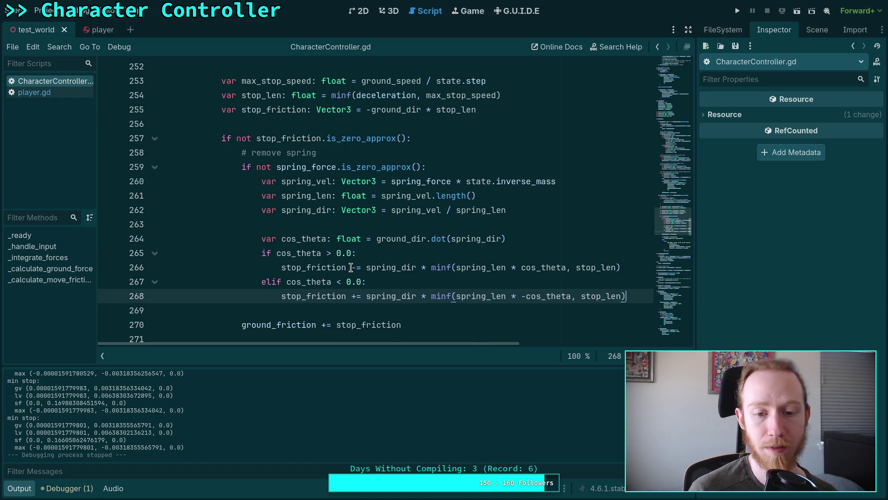
Review how stop_friction, spring_dir and ground_dir are used across the spring-removal block
{"action": "double_click", "coordinate": [289, 269]}
{"action": "left_click_drag", "start_coordinate": [354, 270], "coordinate": [465, 269]}
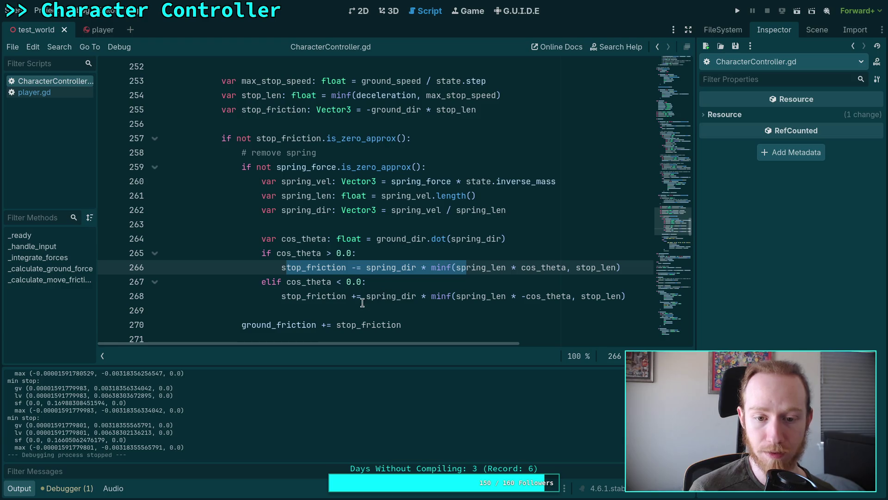
{"action": "left_click_drag", "start_coordinate": [366, 299], "coordinate": [414, 298]}
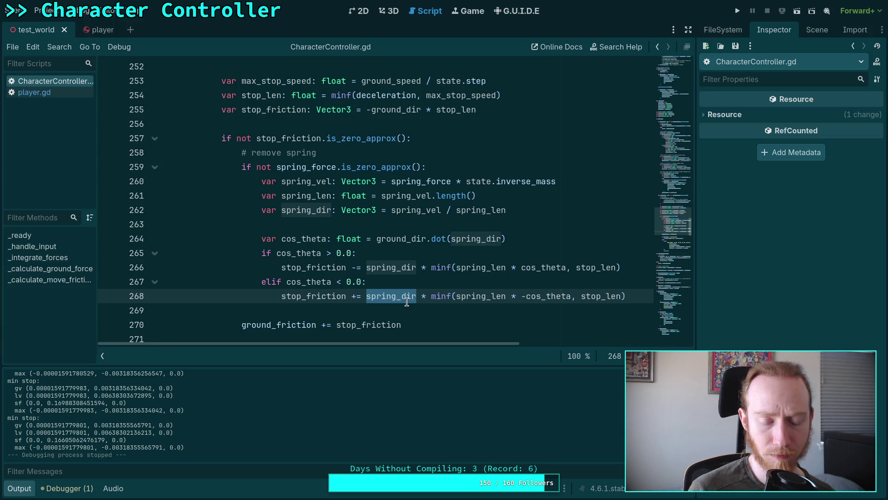
{"action": "double_click", "coordinate": [400, 240]}
{"action": "scroll", "coordinate": [380, 268], "scroll_direction": "up", "scroll_amount": 1}
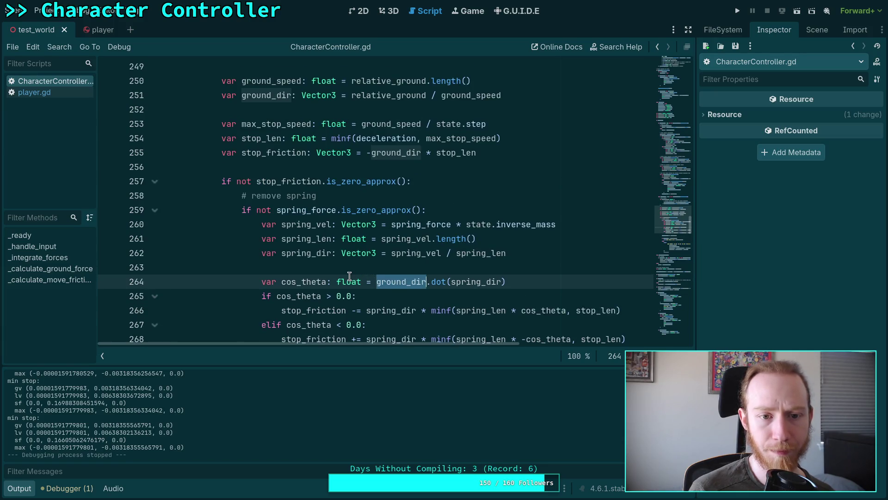
{"action": "scroll", "coordinate": [349, 277], "scroll_direction": "down", "scroll_amount": 1}
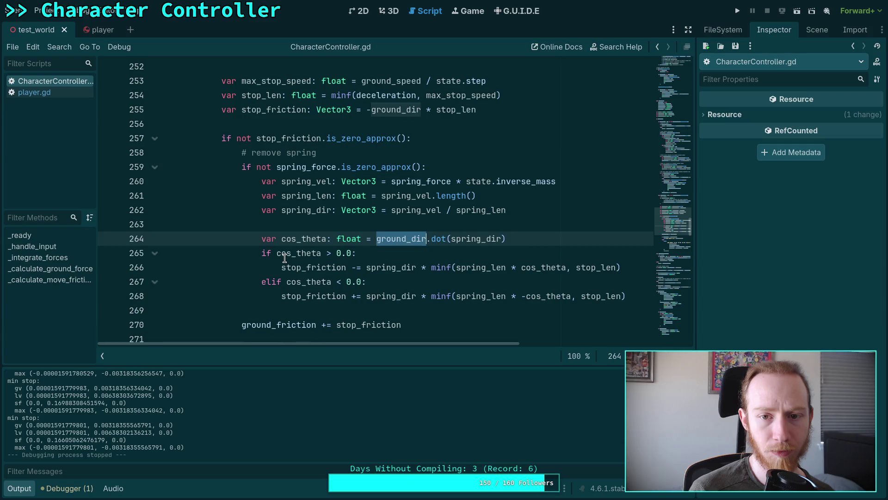
{"action": "scroll", "coordinate": [284, 258], "scroll_direction": "up", "scroll_amount": 2}
{"action": "scroll", "coordinate": [285, 258], "scroll_direction": "up", "scroll_amount": 3}
{"action": "scroll", "coordinate": [284, 258], "scroll_direction": "down", "scroll_amount": 4}
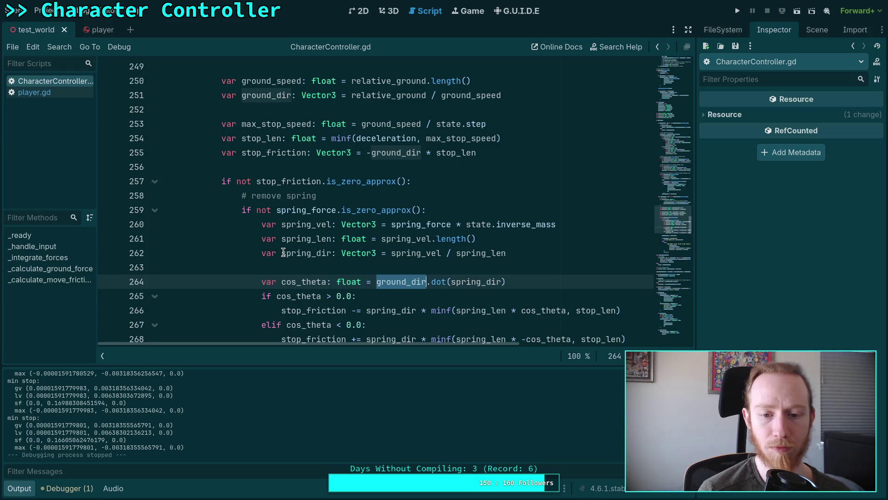
{"action": "scroll", "coordinate": [284, 253], "scroll_direction": "down", "scroll_amount": 1}
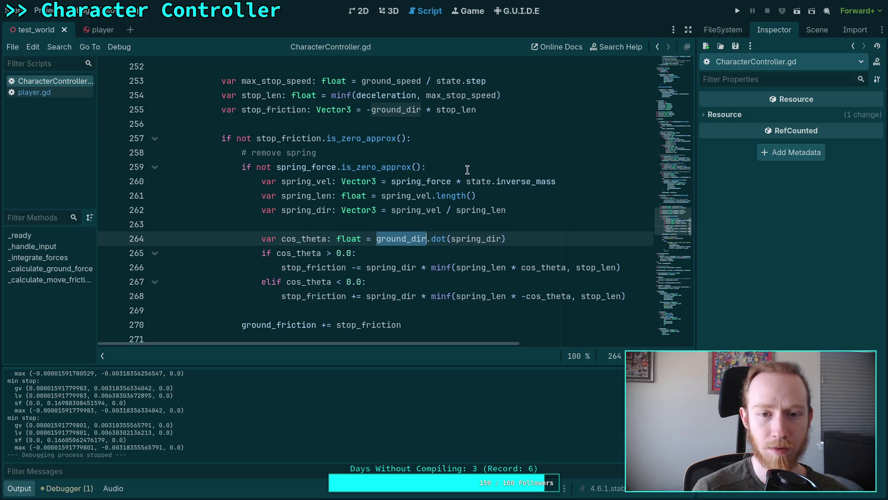
{"action": "scroll", "coordinate": [468, 169], "scroll_direction": "down", "scroll_amount": 2}
{"action": "scroll", "coordinate": [468, 169], "scroll_direction": "up", "scroll_amount": 1}
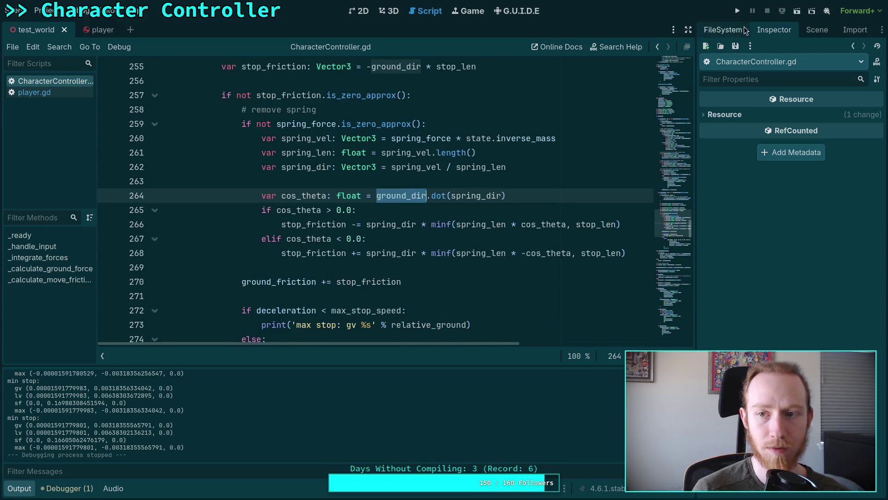
Enable Engine.time_scale = 0.0625 in player.gd and test the character in slow motion
{"action": "left_click", "coordinate": [738, 11]}
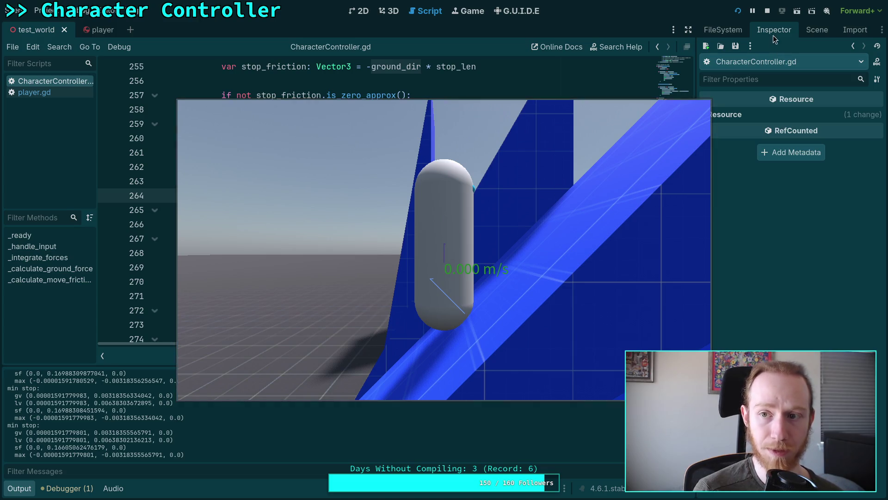
{"action": "left_click", "coordinate": [767, 10]}
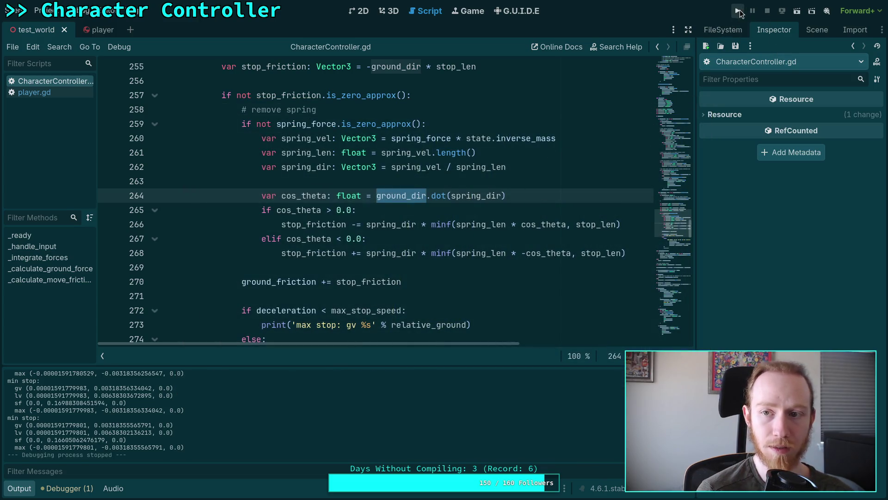
{"action": "left_click", "coordinate": [738, 11]}
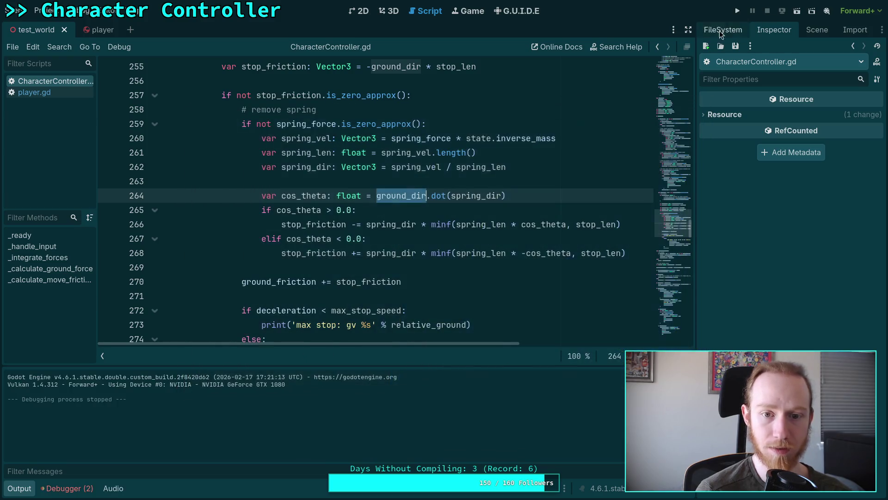
{"action": "left_click", "coordinate": [47, 91]}
{"action": "scroll", "coordinate": [245, 219], "scroll_direction": "up", "scroll_amount": 10}
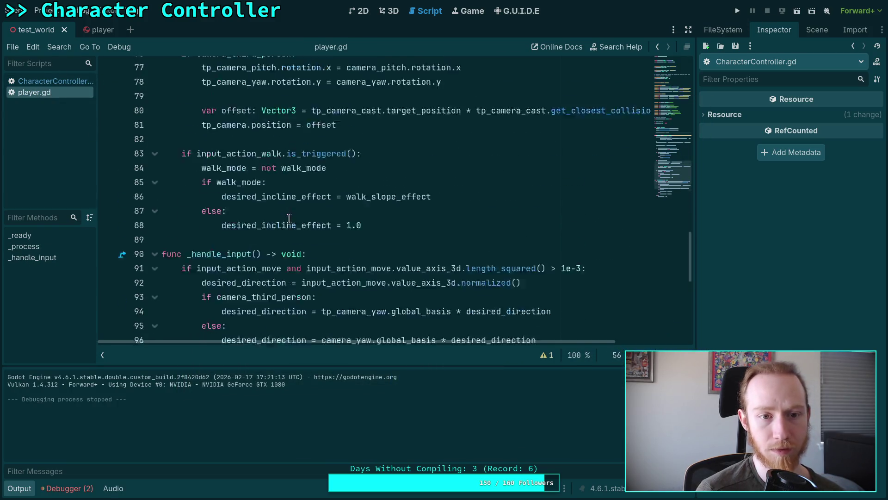
{"action": "key", "text": "ctrl+k"}
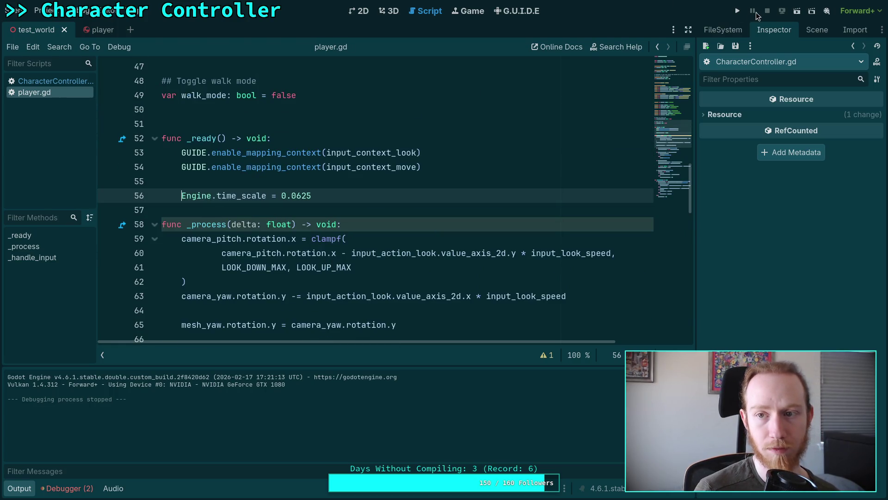
{"action": "left_click", "coordinate": [737, 10]}
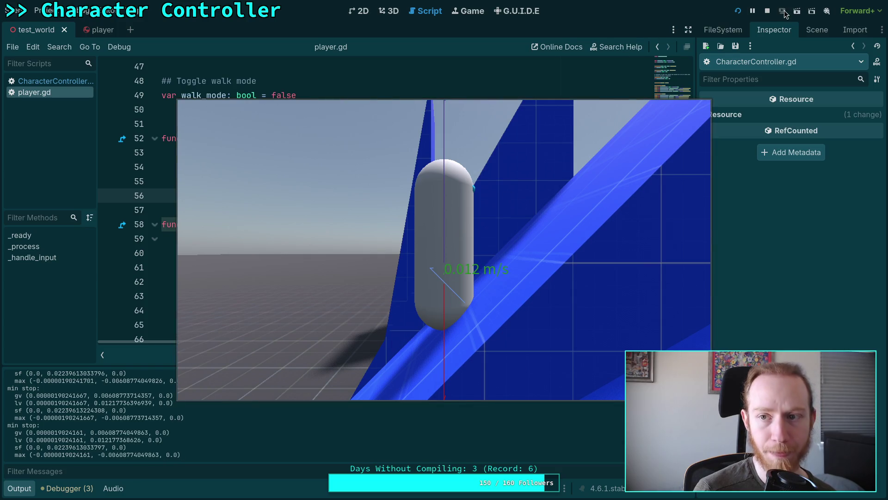
{"action": "left_click", "coordinate": [770, 14]}
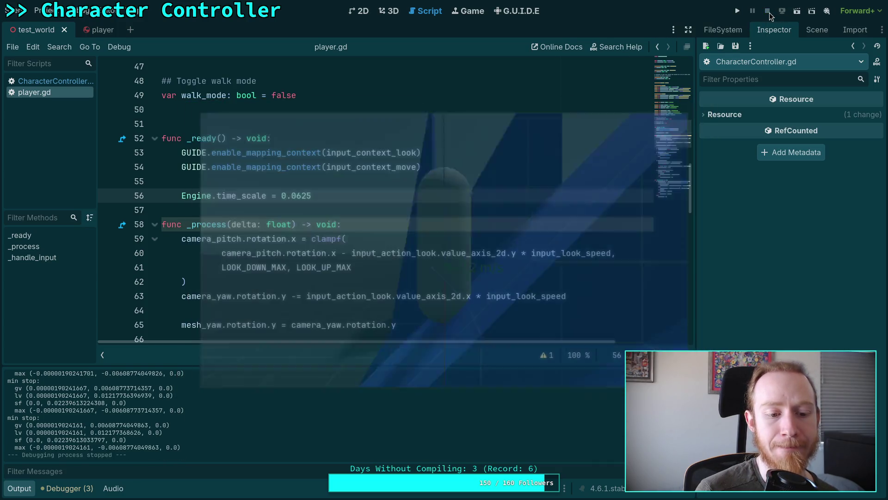
Comment the time-scale line out again, save player.gd, and return to CharacterController.gd
{"action": "scroll", "coordinate": [237, 157], "scroll_direction": "down", "scroll_amount": 7}
{"action": "scroll", "coordinate": [238, 158], "scroll_direction": "up", "scroll_amount": 4}
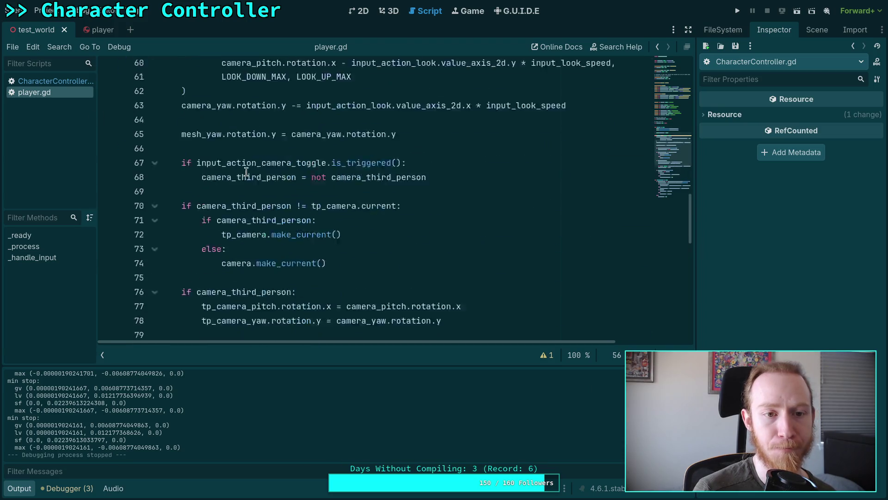
{"action": "key", "text": "ctrl+s"}
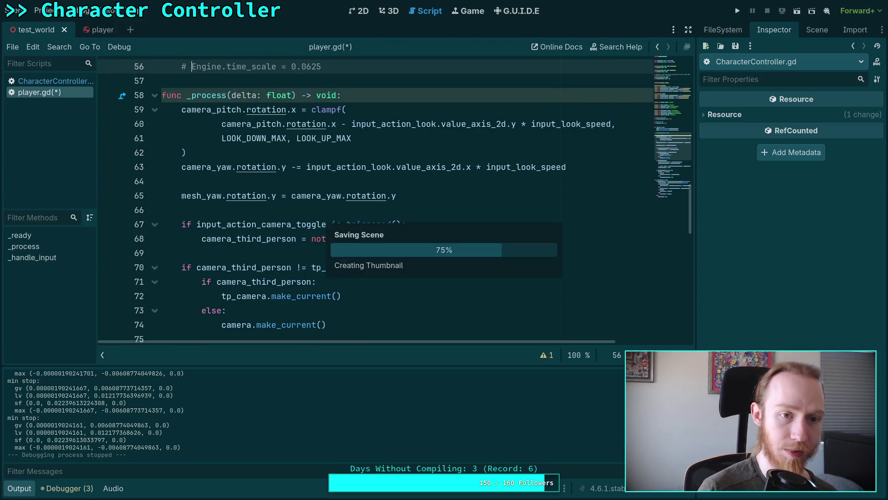
{"action": "left_click", "coordinate": [51, 81]}
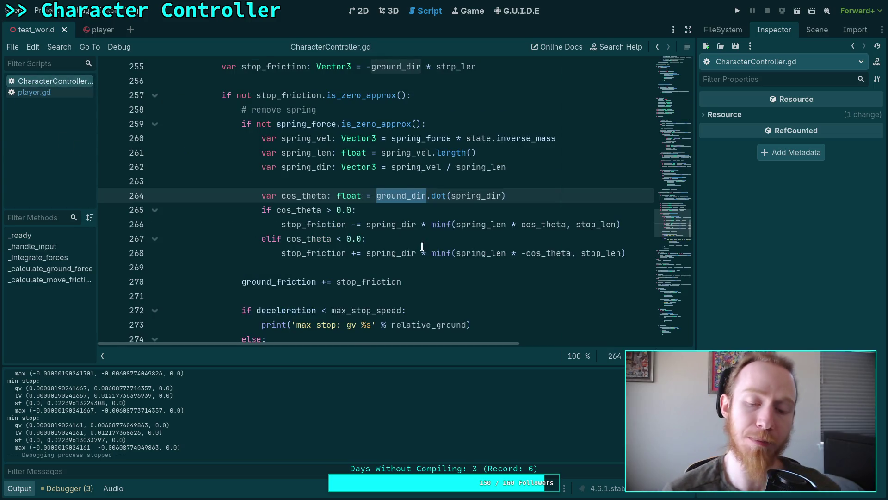
Insert print(stop_friction) above cos_theta and after the elif branch, save, and run the game
{"action": "left_click", "coordinate": [382, 268]}
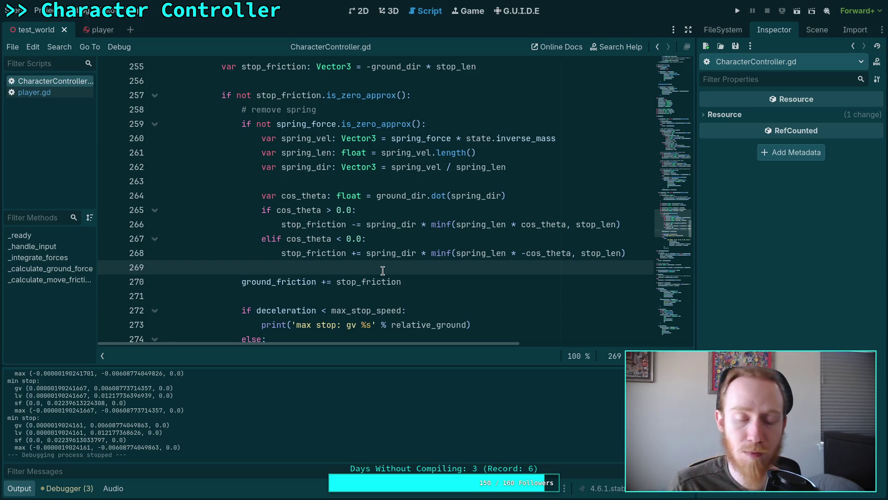
{"action": "left_click", "coordinate": [527, 184]}
{"action": "key", "text": "Return"}
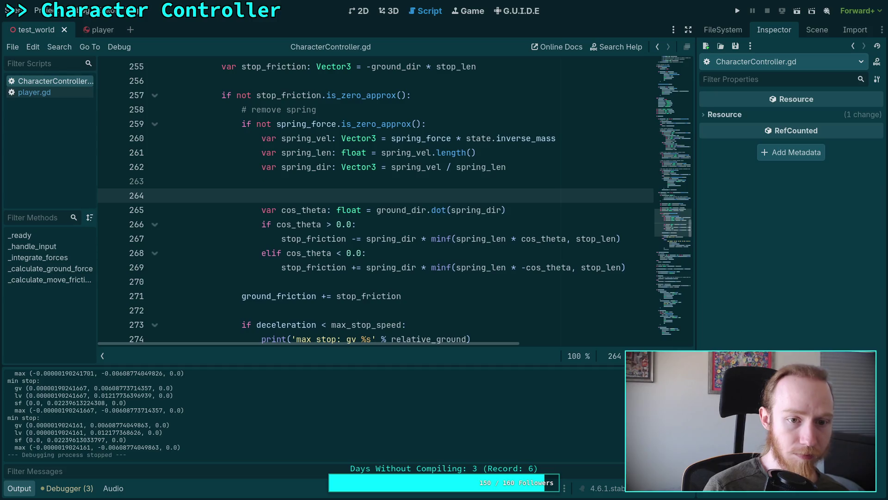
{"action": "type", "text": "print(st"}
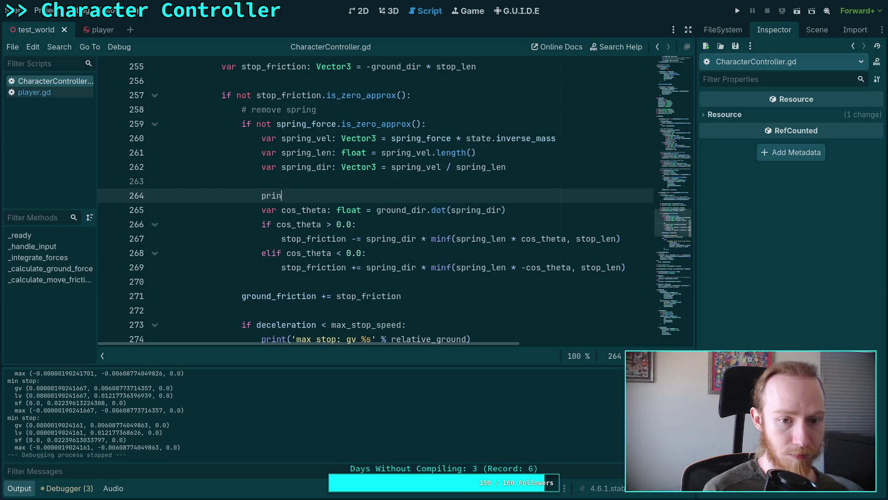
{"action": "key", "text": "Return"}
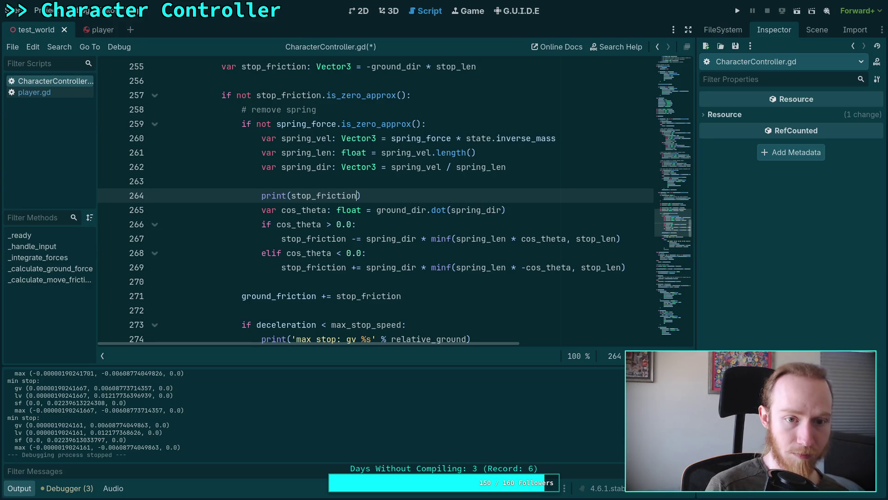
{"action": "key", "text": "Down"}
{"action": "key", "text": "Down"}
{"action": "key", "text": "Down"}
{"action": "key", "text": "Return"}
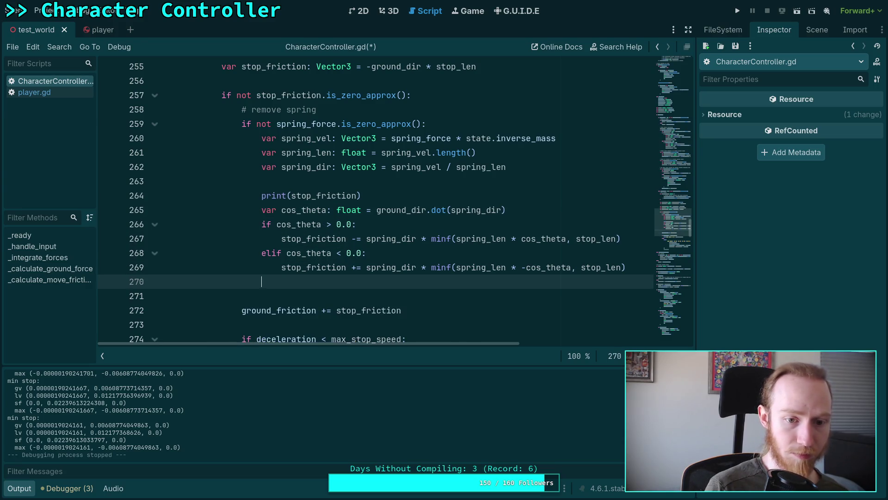
{"action": "type", "text": "pr"}
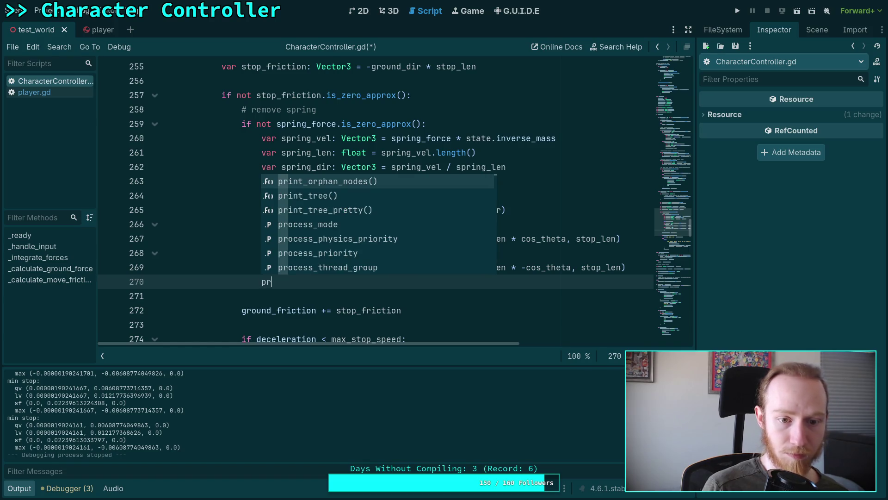
{"action": "type", "text": "int(st"}
{"action": "key", "text": "Return"}
{"action": "key", "text": "ctrl+s"}
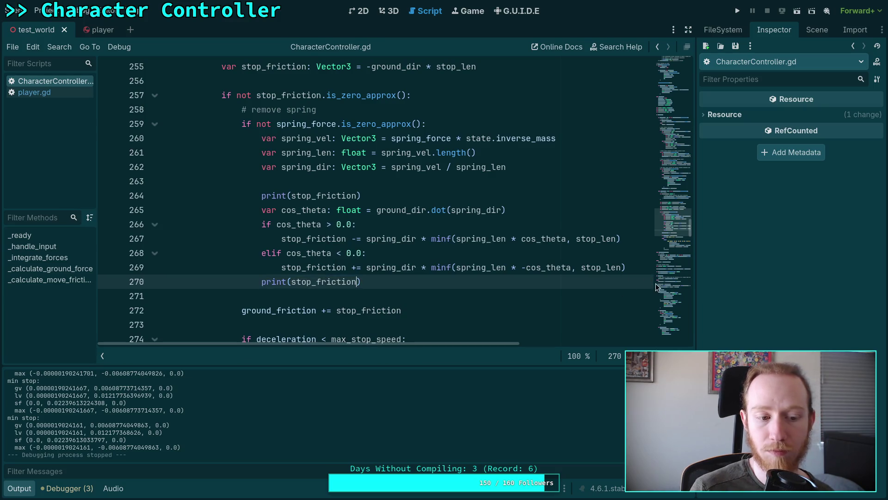
{"action": "left_click", "coordinate": [738, 10]}
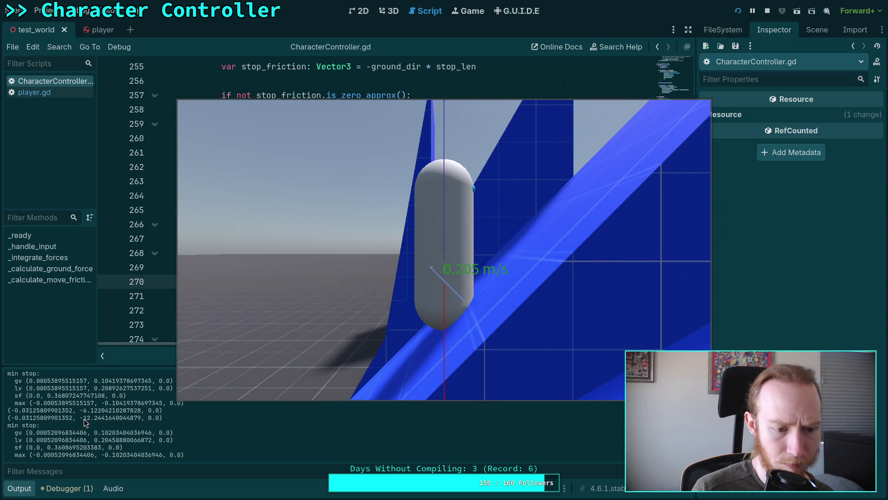
Focus the game window to log stop_friction before and after the correction, then stop it
{"action": "left_click", "coordinate": [340, 384]}
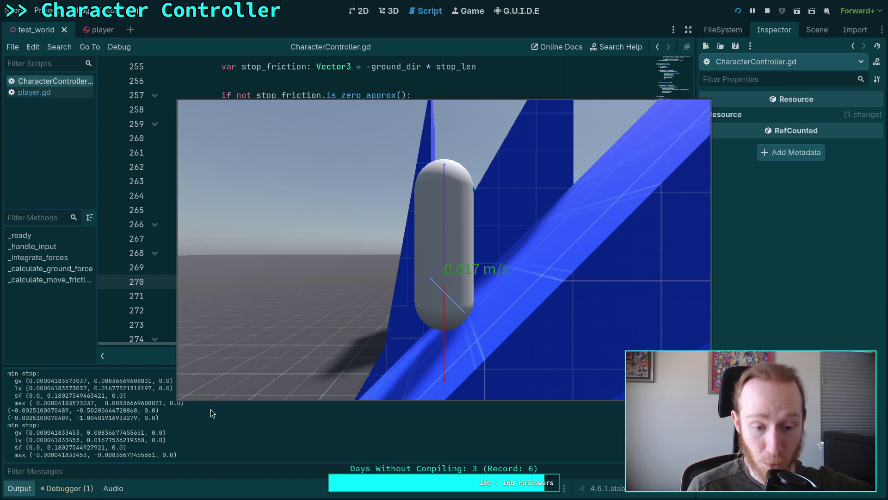
{"action": "left_click", "coordinate": [768, 12]}
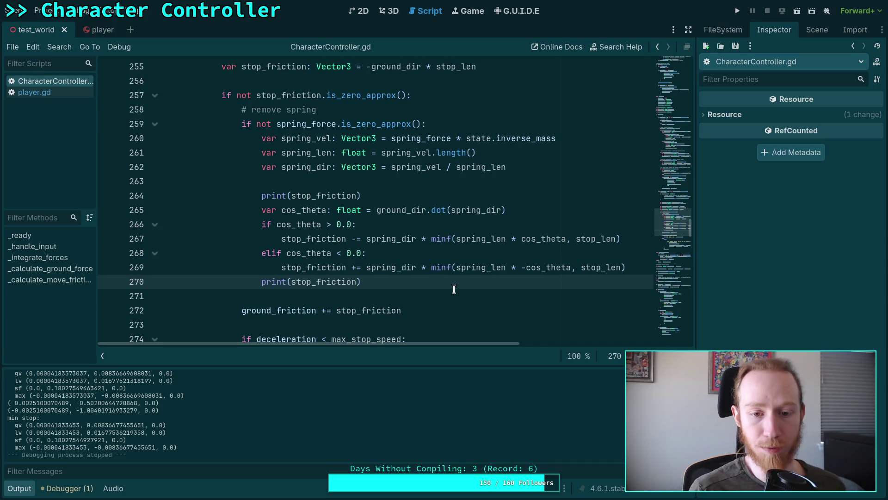
Add print(cos_theta) after the elif branch, then save, run and stop the game
{"action": "left_click", "coordinate": [403, 225]}
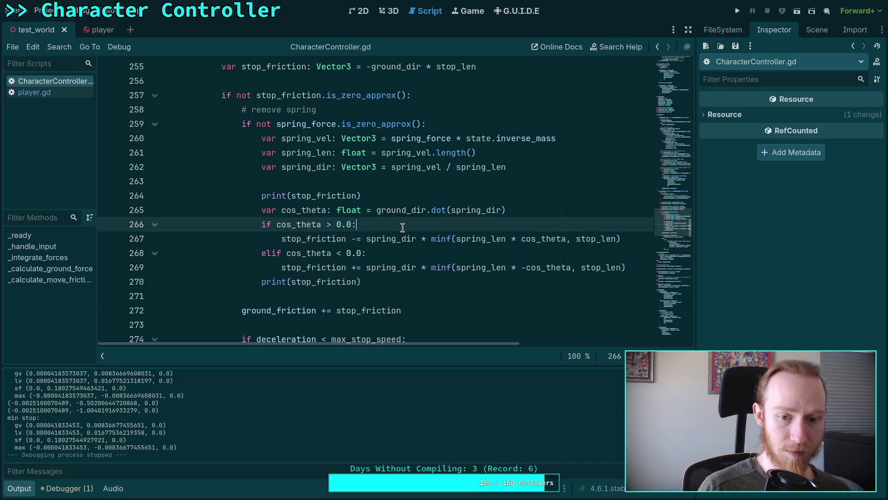
{"action": "key", "text": "Down"}
{"action": "key", "text": "Down"}
{"action": "key", "text": "Down"}
{"action": "key", "text": "Return"}
{"action": "type", "text": "print(cos"}
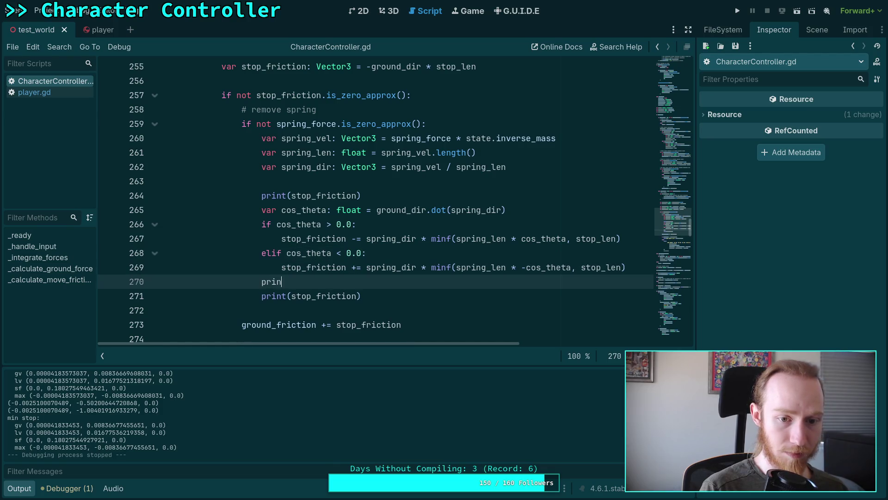
{"action": "key", "text": "Return"}
{"action": "type", "text": ")"}
{"action": "key", "text": "F5"}
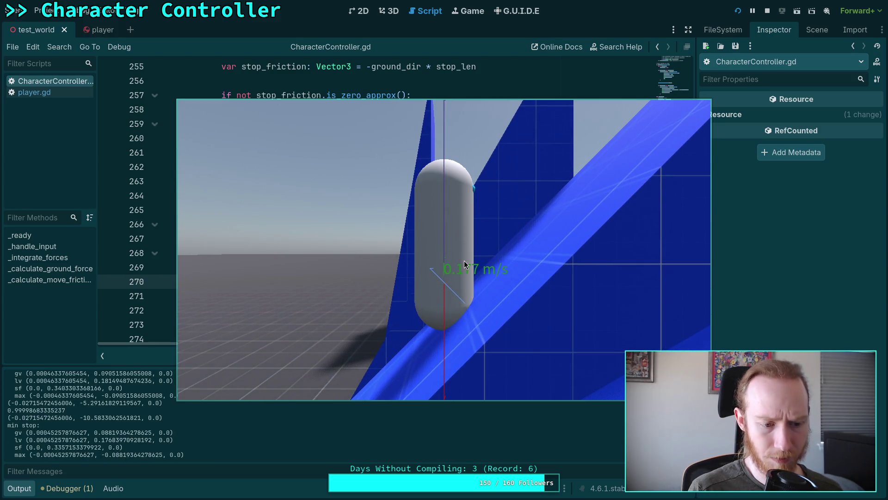
{"action": "left_click", "coordinate": [768, 11]}
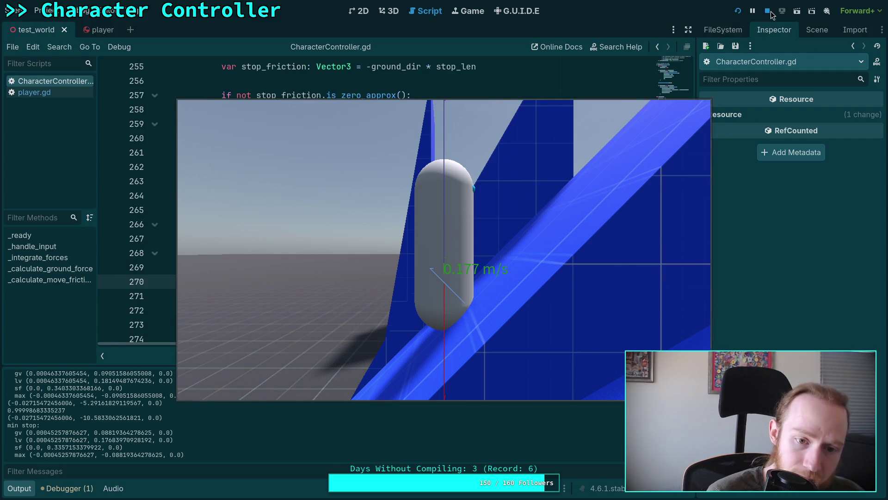
Negate spring_dir in the cos_theta line, making it ground_dir.dot(-spring_dir)
{"action": "double_click", "coordinate": [374, 213]}
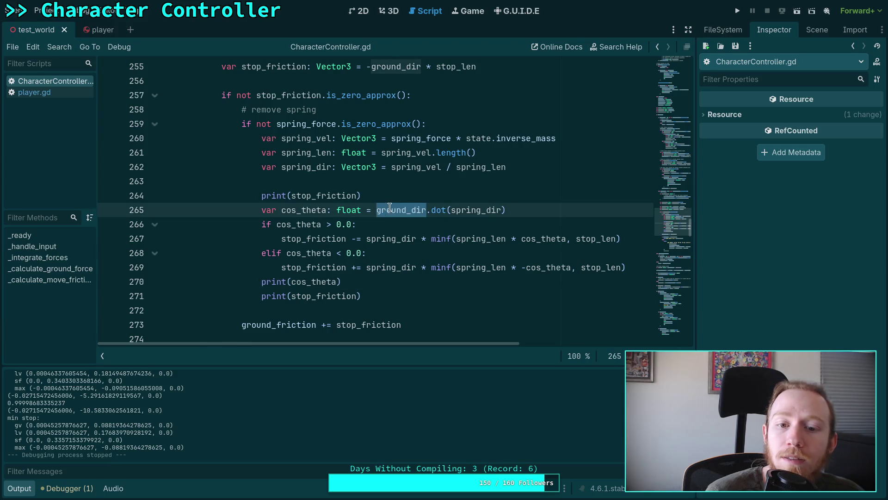
{"action": "left_click", "coordinate": [374, 213]}
{"action": "left_click", "coordinate": [451, 210]}
{"action": "type", "text": "-"}
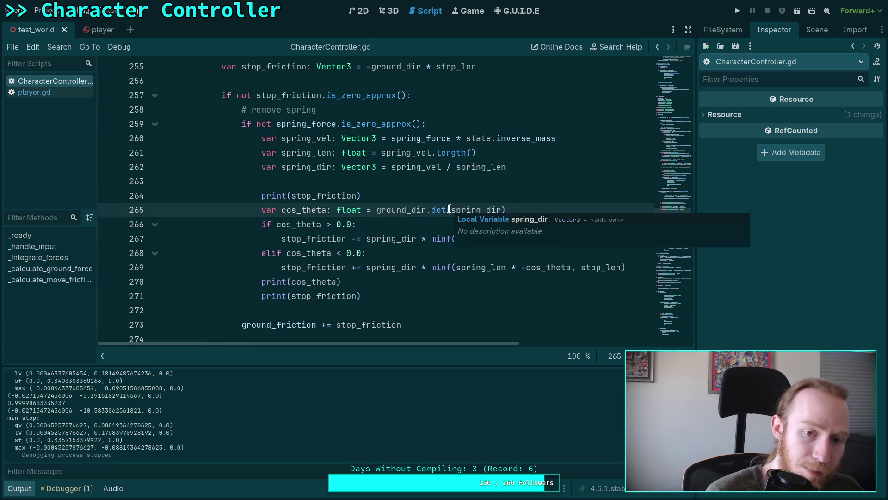